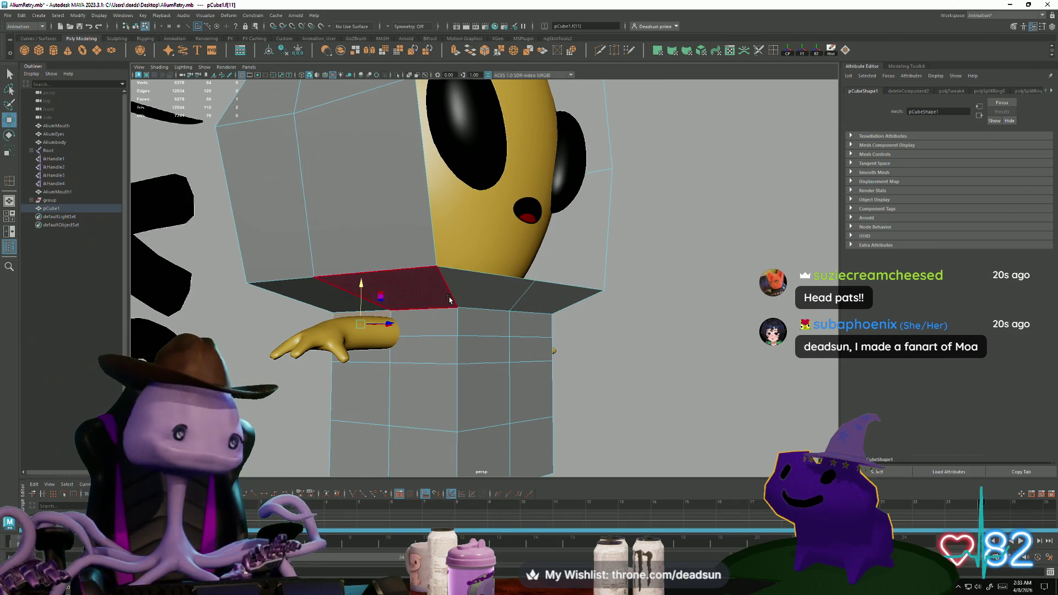
In vertex mode, chamfer a corner vertex at the grey suit's neck
{"action": "right_click", "coordinate": [457, 351]}
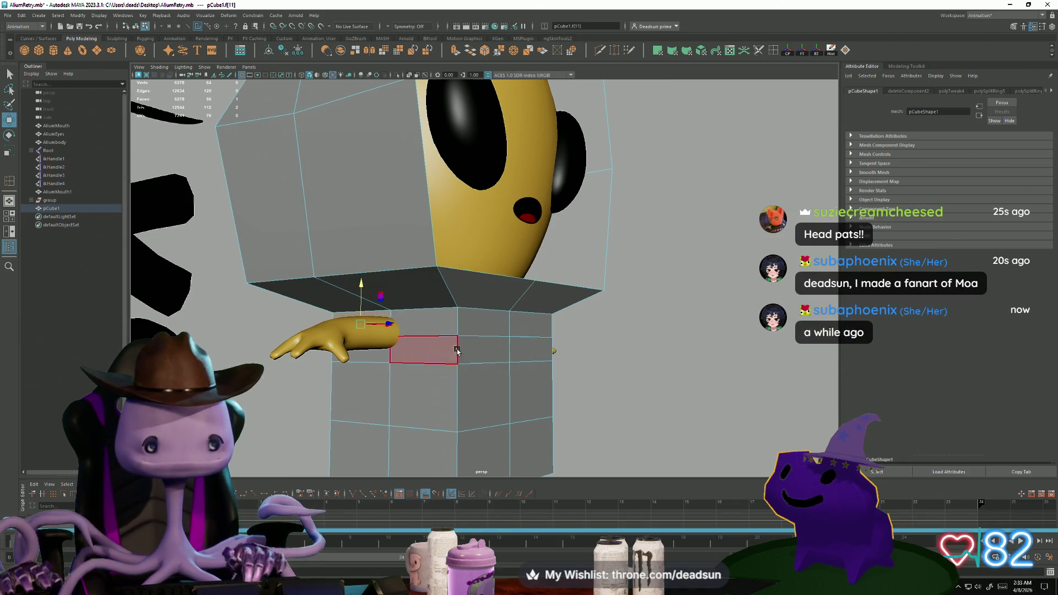
{"action": "scroll", "coordinate": [456, 351], "scroll_direction": "up", "scroll_amount": 5}
{"action": "right_click_drag", "start_coordinate": [458, 346], "coordinate": [456, 333]}
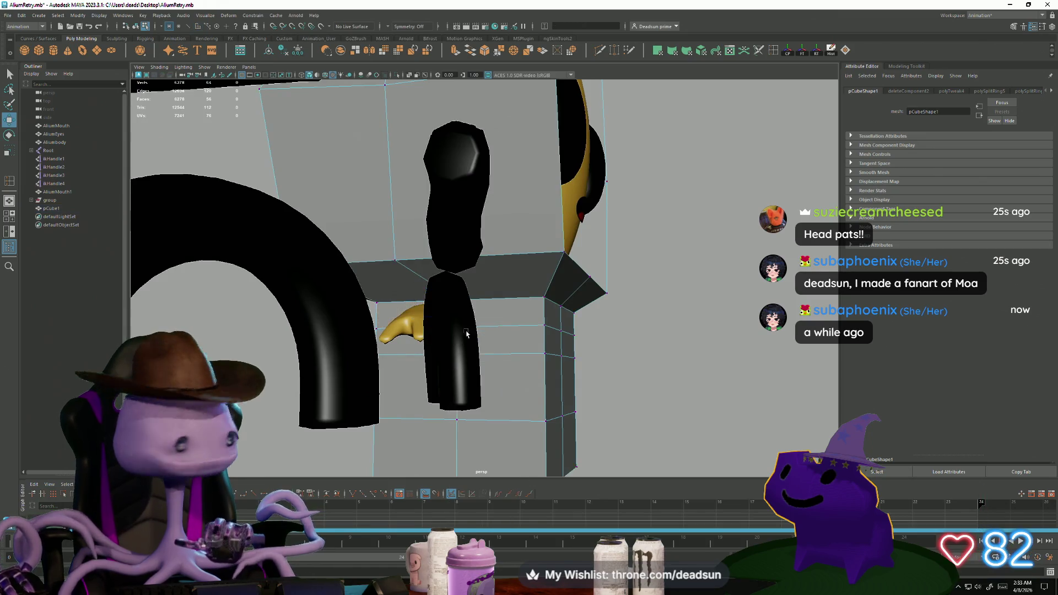
{"action": "scroll", "coordinate": [456, 332], "scroll_direction": "down", "scroll_amount": 5}
{"action": "mouse_move", "coordinate": [456, 332]}
{"action": "left_mouse_down", "text": "alt"}
{"action": "mouse_move", "coordinate": [342, 337]}
{"action": "mouse_move", "coordinate": [449, 367]}
{"action": "mouse_move", "coordinate": [429, 343]}
{"action": "left_mouse_up", "text": "alt"}
{"action": "left_click_drag", "start_coordinate": [480, 368], "coordinate": [480, 367]}
{"action": "scroll", "coordinate": [452, 352], "scroll_direction": "down", "scroll_amount": 6}
{"action": "scroll", "coordinate": [317, 315], "scroll_direction": "up", "scroll_amount": 2}
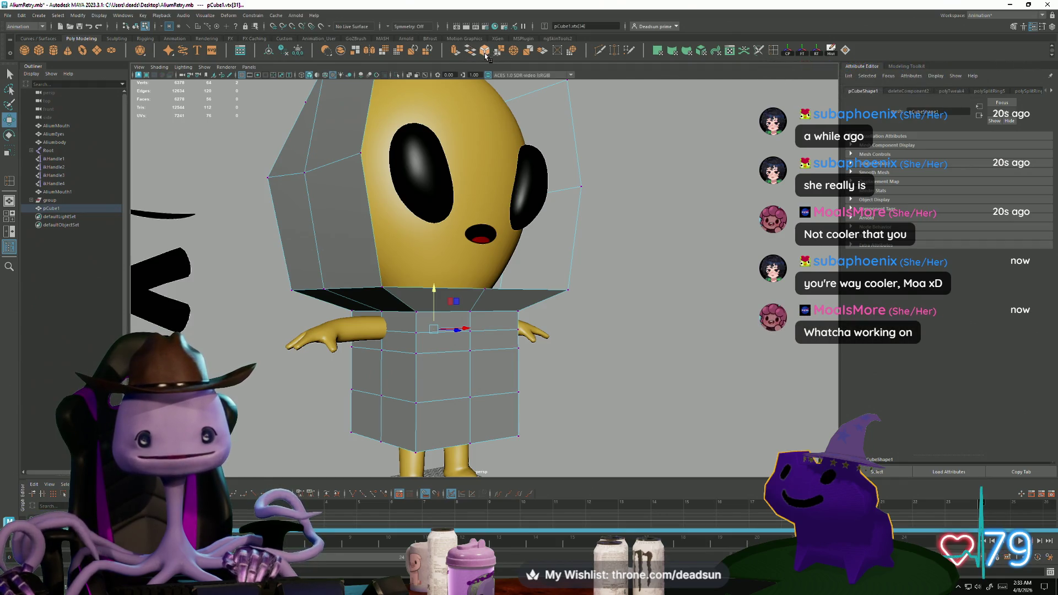
{"action": "left_click", "coordinate": [485, 54]}
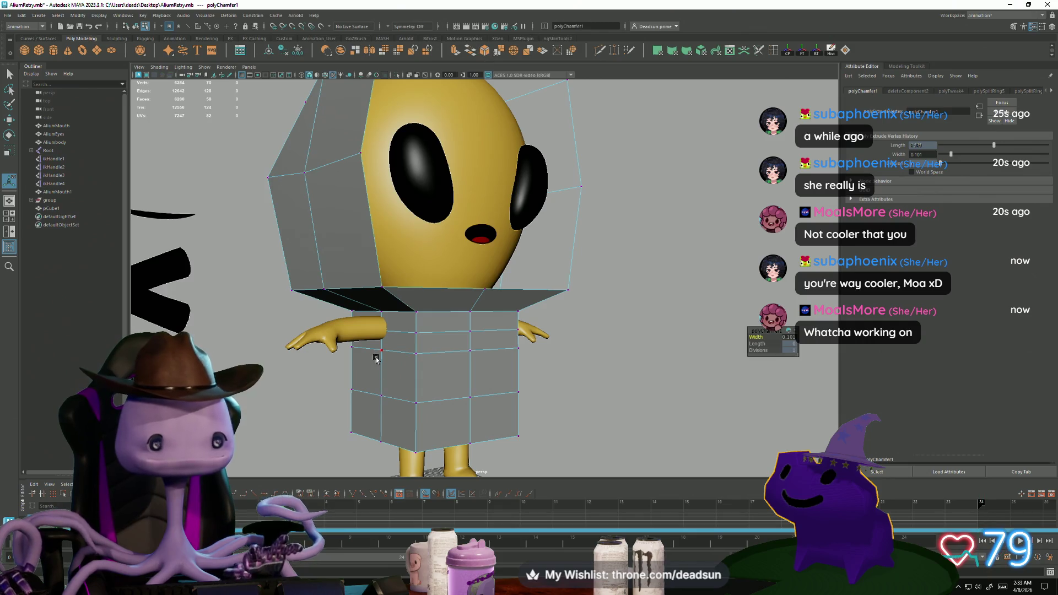
Select the neck ring vertices and ready the Scale tool to pull them inward
{"action": "scroll", "coordinate": [390, 353], "scroll_direction": "up", "scroll_amount": 5}
{"action": "mouse_move", "coordinate": [390, 353]}
{"action": "left_mouse_down", "text": "alt"}
{"action": "mouse_move", "coordinate": [420, 410]}
{"action": "mouse_move", "coordinate": [566, 410]}
{"action": "mouse_move", "coordinate": [314, 401]}
{"action": "mouse_move", "coordinate": [400, 408]}
{"action": "mouse_move", "coordinate": [378, 444]}
{"action": "mouse_move", "coordinate": [403, 406]}
{"action": "mouse_move", "coordinate": [401, 380]}
{"action": "mouse_move", "coordinate": [358, 380]}
{"action": "mouse_move", "coordinate": [362, 390]}
{"action": "mouse_move", "coordinate": [376, 359]}
{"action": "mouse_move", "coordinate": [379, 293]}
{"action": "mouse_move", "coordinate": [401, 309]}
{"action": "left_mouse_up", "text": "alt"}
{"action": "mouse_move", "coordinate": [551, 304]}
{"action": "left_mouse_down"}
{"action": "mouse_move", "coordinate": [485, 298]}
{"action": "mouse_move", "coordinate": [309, 314]}
{"action": "mouse_move", "coordinate": [380, 320]}
{"action": "left_mouse_up"}
{"action": "key", "text": "r"}
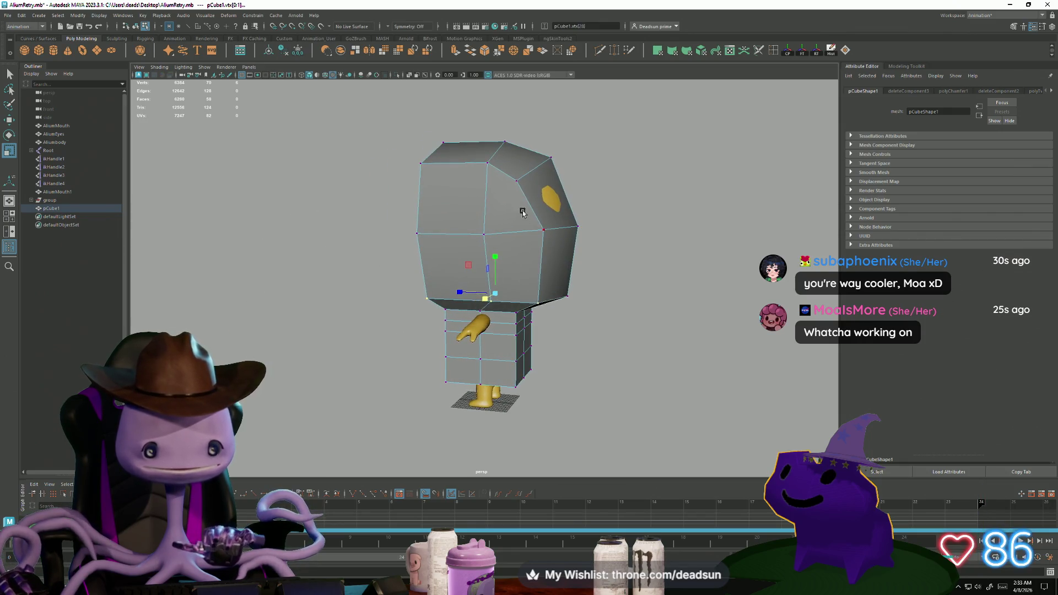
Lower the head cage's top corner vertices slightly with the Move tool
{"action": "left_click_drag", "start_coordinate": [516, 150], "coordinate": [517, 145], "text": "alt"}
{"action": "left_click_drag", "start_coordinate": [556, 179], "coordinate": [556, 179]}
{"action": "key", "text": "w"}
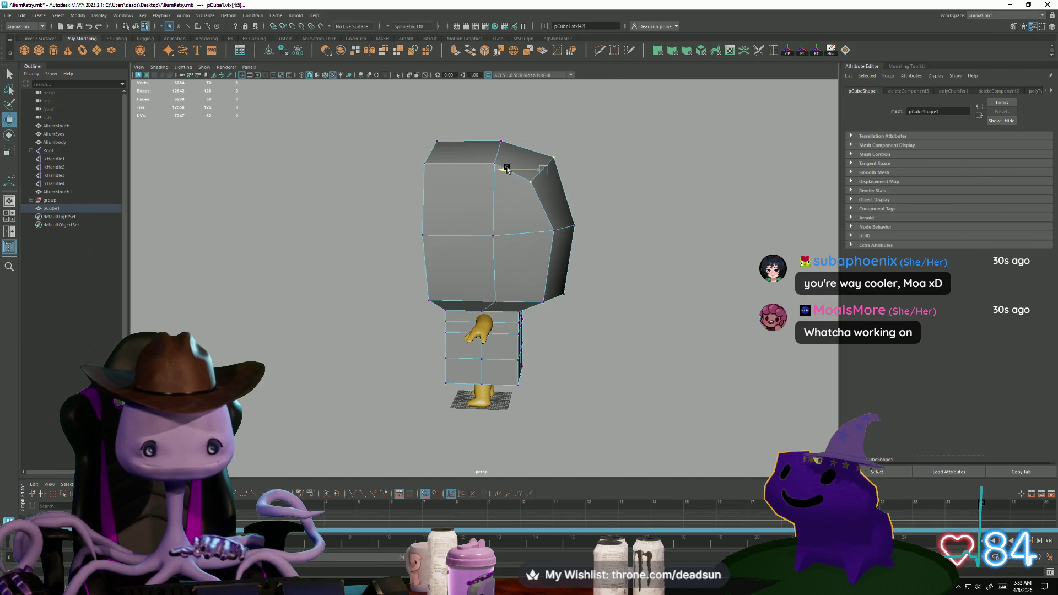
{"action": "left_click_drag", "start_coordinate": [546, 138], "coordinate": [551, 139]}
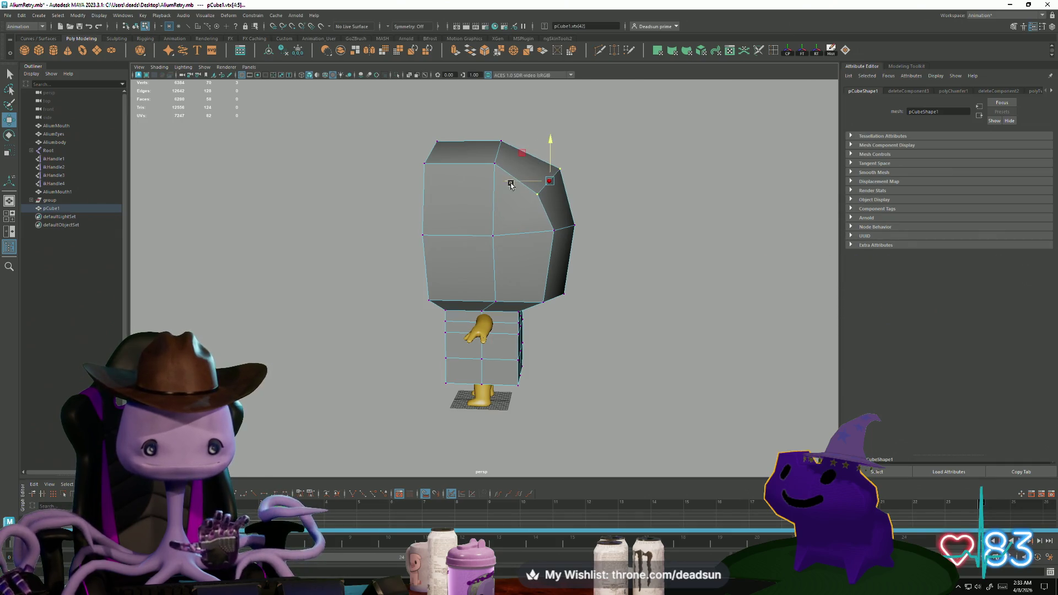
Shift the head cage's lower corner vertices inward and raise a vertex on its underside
{"action": "mouse_move", "coordinate": [489, 220]}
{"action": "left_mouse_down", "text": "alt"}
{"action": "mouse_move", "coordinate": [406, 230]}
{"action": "mouse_move", "coordinate": [490, 223]}
{"action": "left_mouse_up", "text": "alt"}
{"action": "left_click_drag", "start_coordinate": [554, 311], "coordinate": [555, 313]}
{"action": "mouse_move", "coordinate": [556, 313]}
{"action": "left_mouse_down", "text": "alt"}
{"action": "mouse_move", "coordinate": [571, 333]}
{"action": "mouse_move", "coordinate": [547, 303]}
{"action": "mouse_move", "coordinate": [577, 332]}
{"action": "left_mouse_up", "text": "alt"}
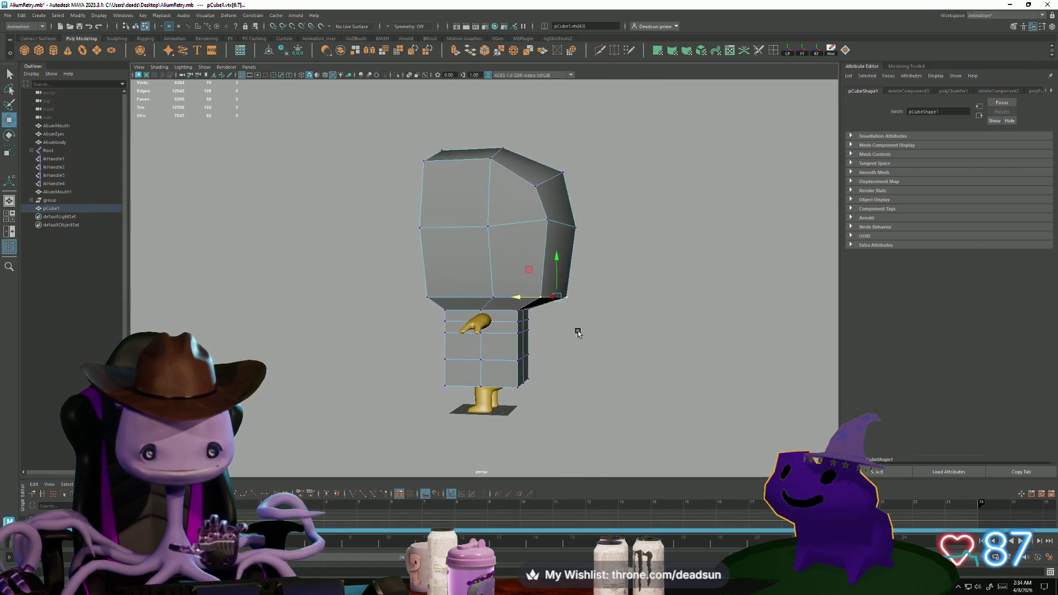
{"action": "left_click_drag", "start_coordinate": [510, 287], "coordinate": [527, 306]}
{"action": "left_click", "coordinate": [498, 298]}
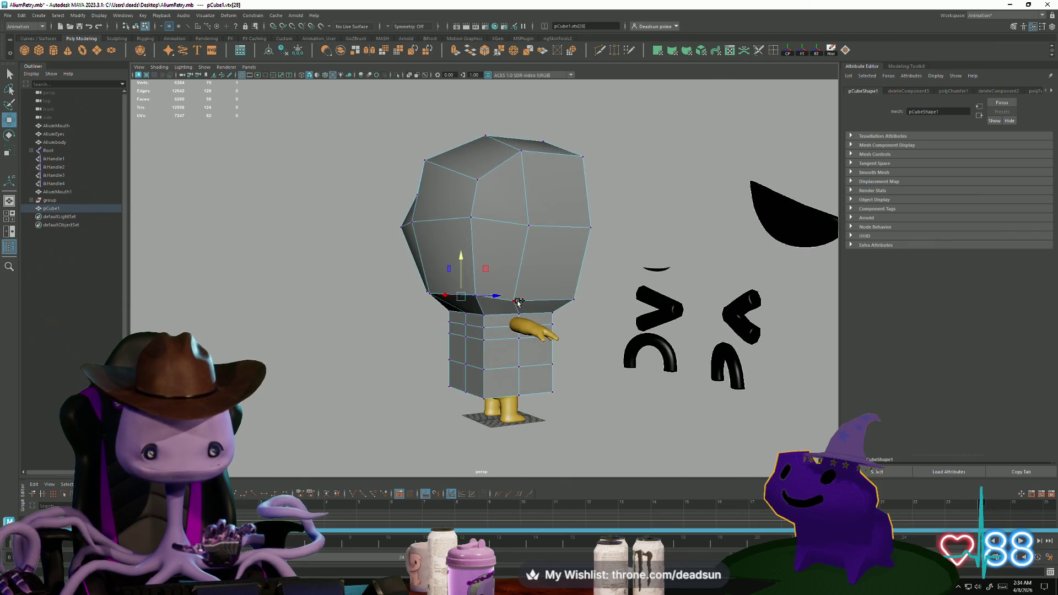
{"action": "mouse_move", "coordinate": [493, 252]}
{"action": "left_mouse_down"}
{"action": "mouse_move", "coordinate": [483, 258]}
{"action": "mouse_move", "coordinate": [485, 307]}
{"action": "mouse_move", "coordinate": [463, 338]}
{"action": "left_mouse_up"}
In face mode, select the chamfered diamond faces on both sides of the body
{"action": "right_click_drag", "start_coordinate": [462, 337], "coordinate": [674, 365], "text": "alt"}
{"action": "mouse_move", "coordinate": [674, 365]}
{"action": "left_mouse_down", "text": "alt"}
{"action": "mouse_move", "coordinate": [565, 343]}
{"action": "mouse_move", "coordinate": [451, 347]}
{"action": "mouse_move", "coordinate": [507, 370]}
{"action": "left_mouse_up", "text": "alt"}
{"action": "scroll", "coordinate": [565, 343], "scroll_direction": "up", "scroll_amount": 5}
{"action": "right_click", "coordinate": [494, 221]}
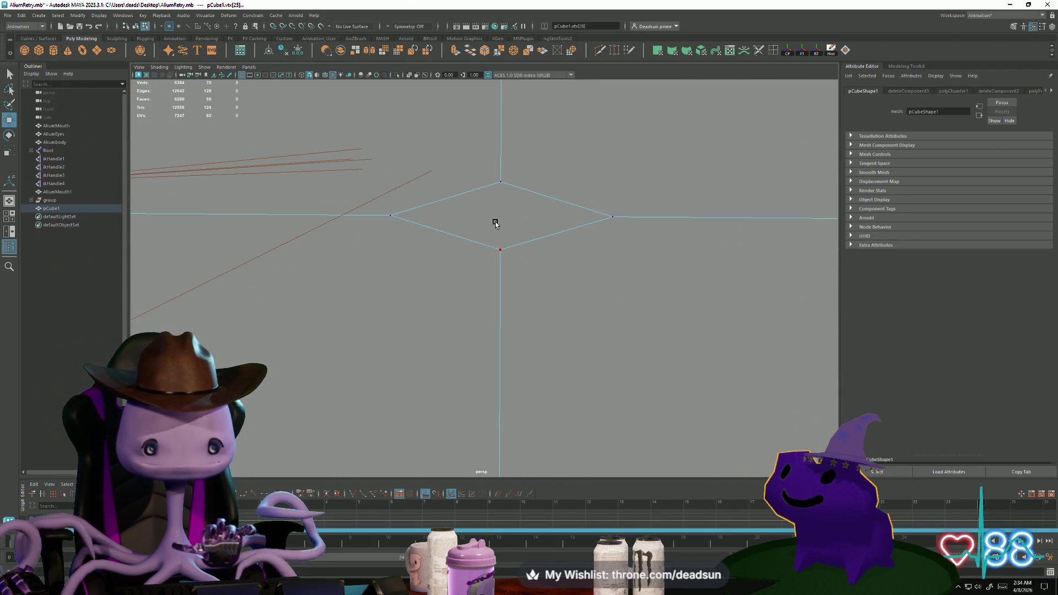
{"action": "right_click_drag", "start_coordinate": [507, 241], "coordinate": [539, 278], "text": "alt"}
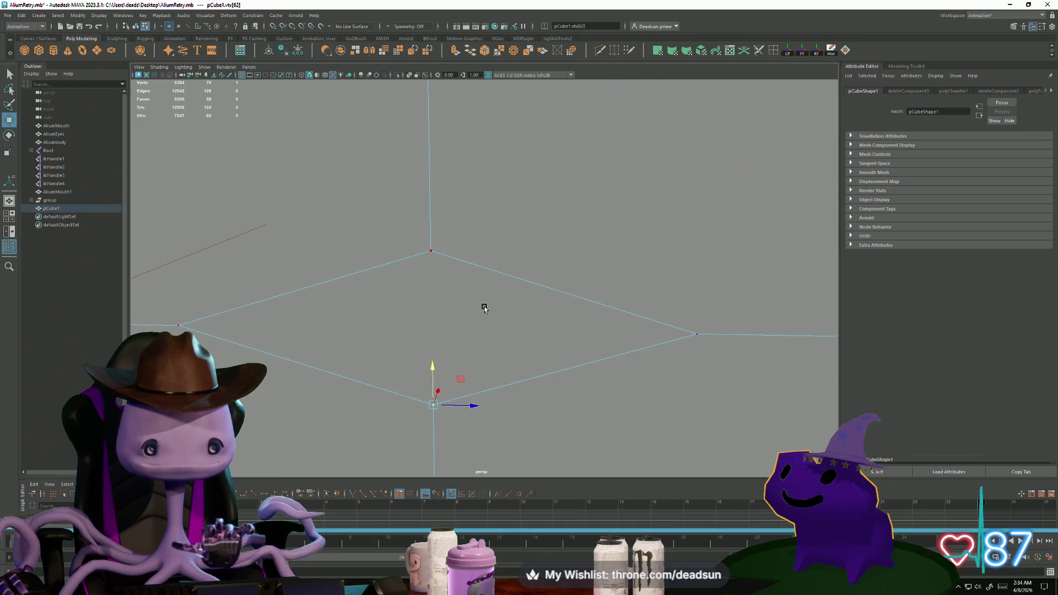
{"action": "right_click_drag", "start_coordinate": [467, 315], "coordinate": [470, 324]}
{"action": "right_click_drag", "start_coordinate": [445, 280], "coordinate": [439, 309]}
{"action": "left_click", "coordinate": [439, 309]}
{"action": "mouse_move", "coordinate": [527, 351]}
{"action": "left_mouse_down", "text": "alt"}
{"action": "mouse_move", "coordinate": [523, 276]}
{"action": "mouse_move", "coordinate": [425, 333]}
{"action": "mouse_move", "coordinate": [404, 306]}
{"action": "left_mouse_up", "text": "alt"}
{"action": "mouse_move", "coordinate": [404, 306]}
{"action": "right_mouse_down", "text": "alt"}
{"action": "mouse_move", "coordinate": [556, 365]}
{"action": "mouse_move", "coordinate": [498, 392]}
{"action": "mouse_move", "coordinate": [886, 465]}
{"action": "mouse_move", "coordinate": [500, 342]}
{"action": "mouse_move", "coordinate": [493, 253]}
{"action": "mouse_move", "coordinate": [490, 307]}
{"action": "mouse_move", "coordinate": [465, 353]}
{"action": "right_mouse_up", "text": "alt"}
{"action": "left_click", "coordinate": [569, 392], "text": "shift"}
{"action": "mouse_move", "coordinate": [569, 391]}
{"action": "left_mouse_down", "text": "alt"}
{"action": "mouse_move", "coordinate": [289, 344]}
{"action": "mouse_move", "coordinate": [413, 356]}
{"action": "mouse_move", "coordinate": [350, 354]}
{"action": "mouse_move", "coordinate": [437, 251]}
{"action": "left_mouse_up", "text": "alt"}
Scale the selected side faces vertically
{"action": "key", "text": "r"}
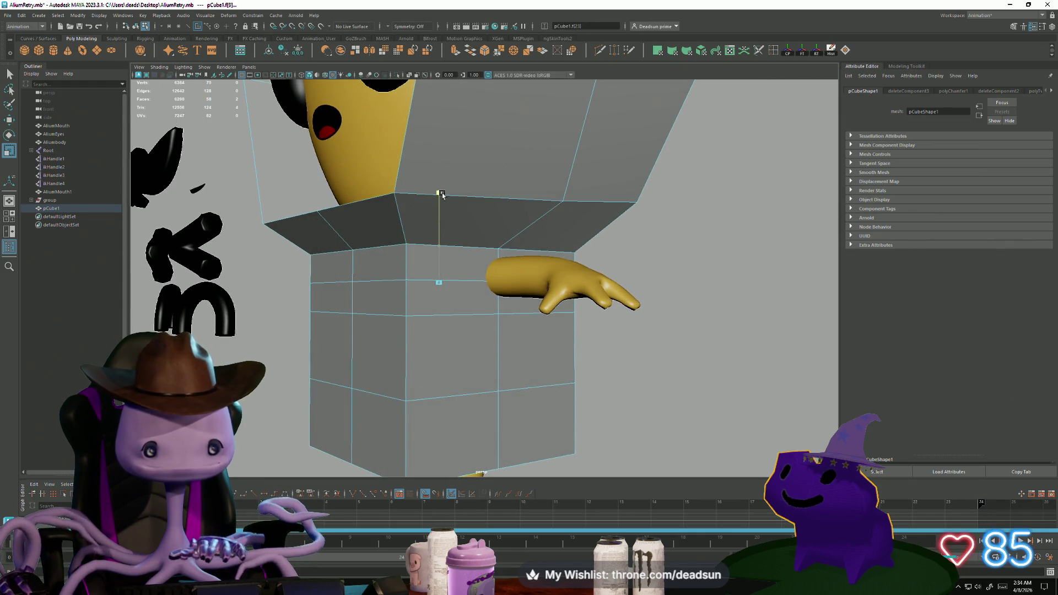
{"action": "left_click_drag", "start_coordinate": [440, 161], "coordinate": [441, 165]}
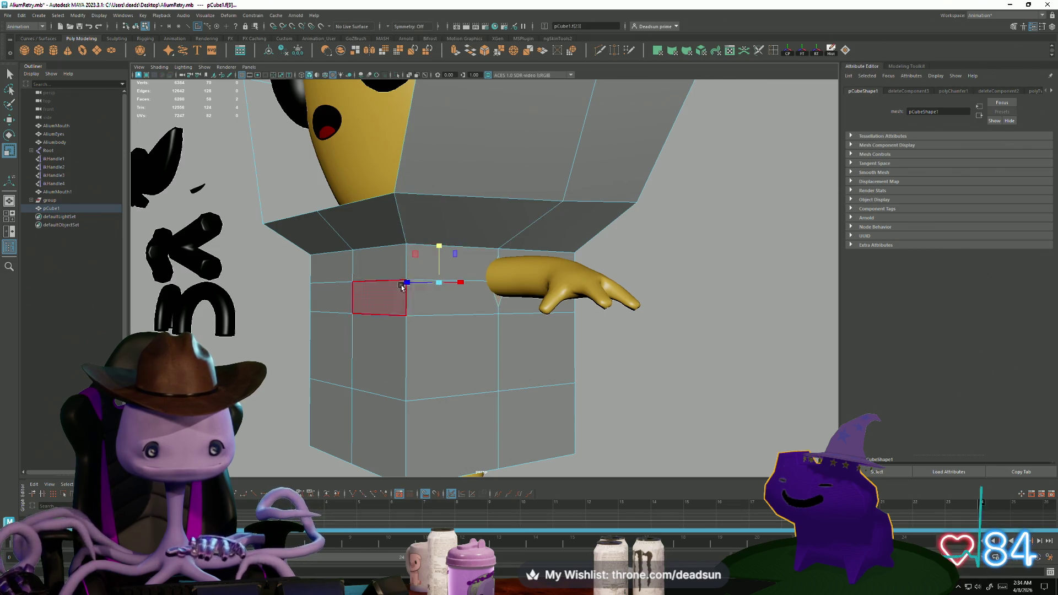
{"action": "left_click_drag", "start_coordinate": [466, 303], "coordinate": [442, 286], "text": "alt"}
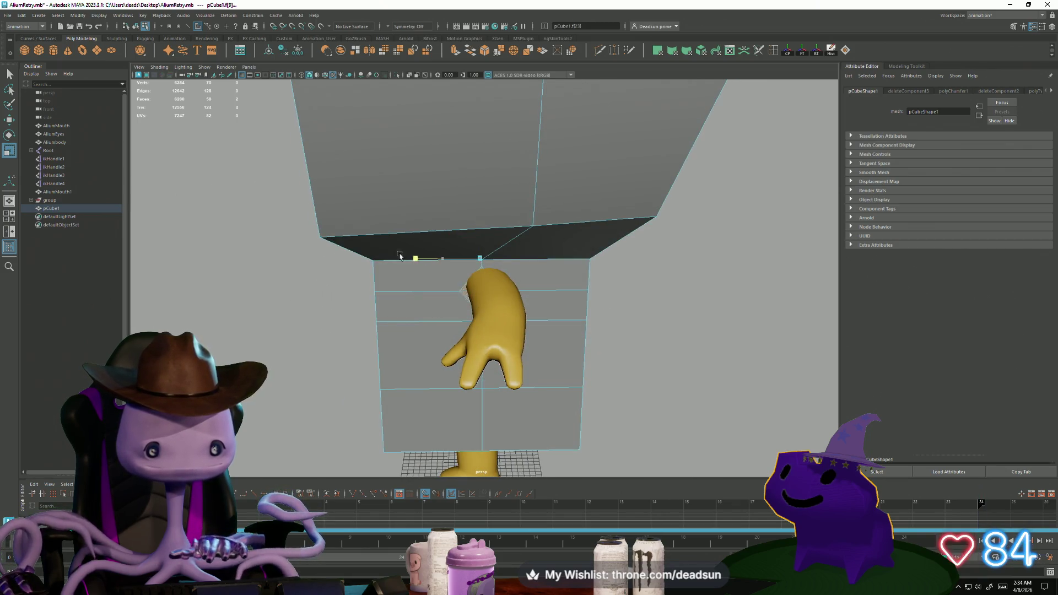
{"action": "key", "text": "w"}
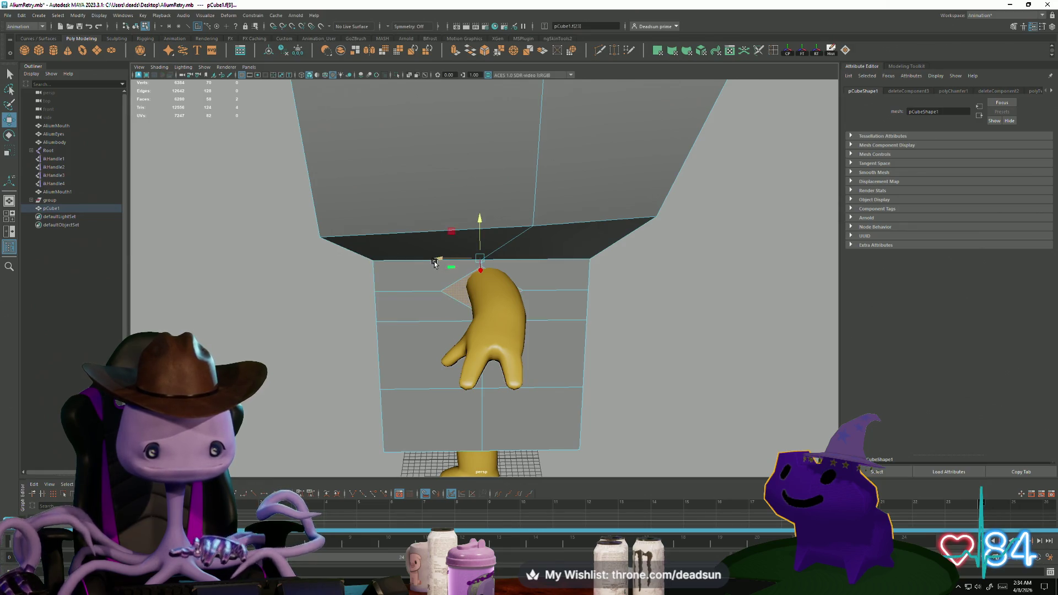
{"action": "left_click_drag", "start_coordinate": [441, 261], "coordinate": [457, 240], "text": "alt"}
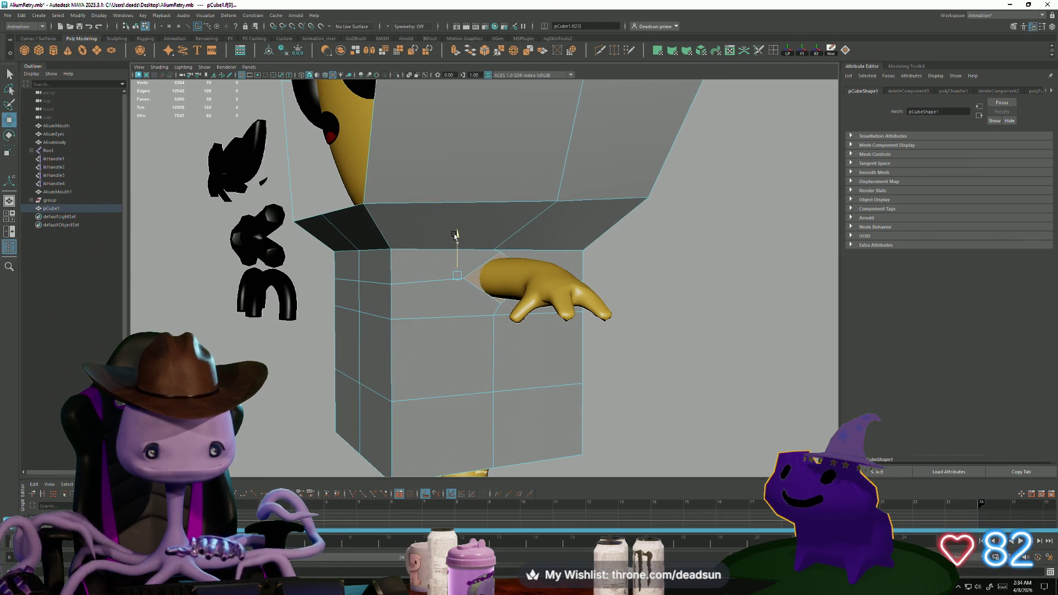
{"action": "key", "text": "r"}
{"action": "mouse_move", "coordinate": [414, 276]}
{"action": "left_mouse_down", "text": "alt"}
{"action": "mouse_move", "coordinate": [404, 306]}
{"action": "mouse_move", "coordinate": [414, 200]}
{"action": "left_mouse_up", "text": "alt"}
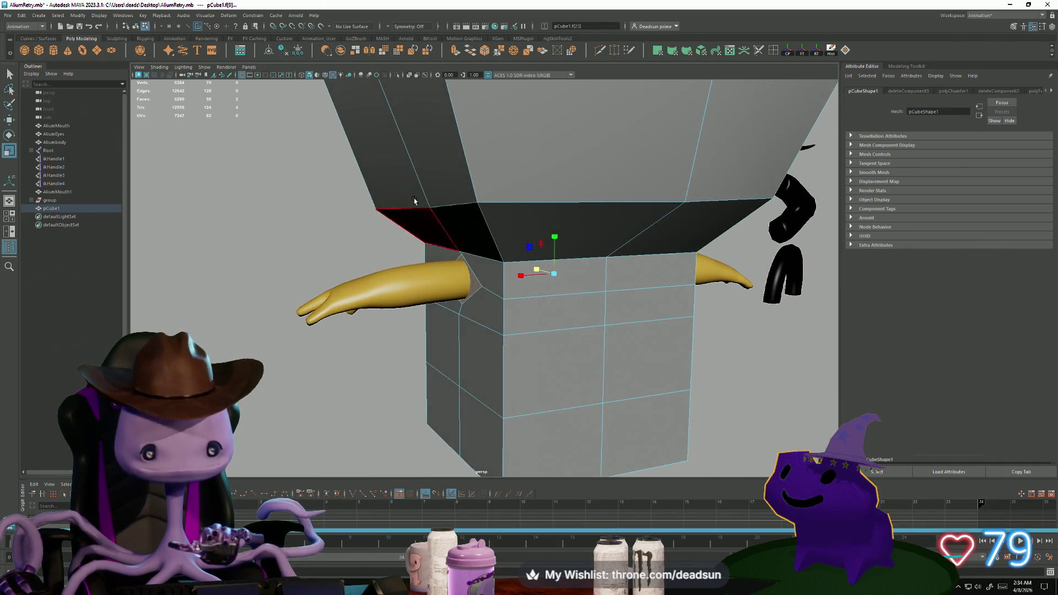
Extrude the side faces out along the arms and scale the sleeves outward
{"action": "left_click", "coordinate": [455, 51]}
{"action": "mouse_move", "coordinate": [463, 281]}
{"action": "left_mouse_down"}
{"action": "mouse_move", "coordinate": [393, 283]}
{"action": "mouse_move", "coordinate": [380, 300]}
{"action": "mouse_move", "coordinate": [381, 288]}
{"action": "left_mouse_up"}
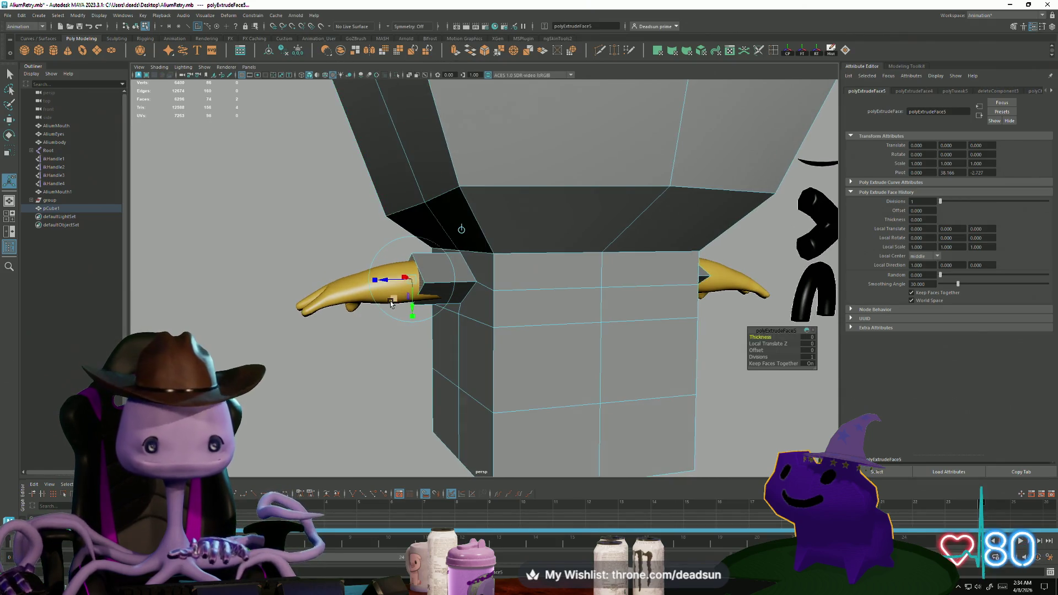
{"action": "key", "text": "w"}
{"action": "key", "text": "r"}
{"action": "left_click_drag", "start_coordinate": [515, 274], "coordinate": [516, 277]}
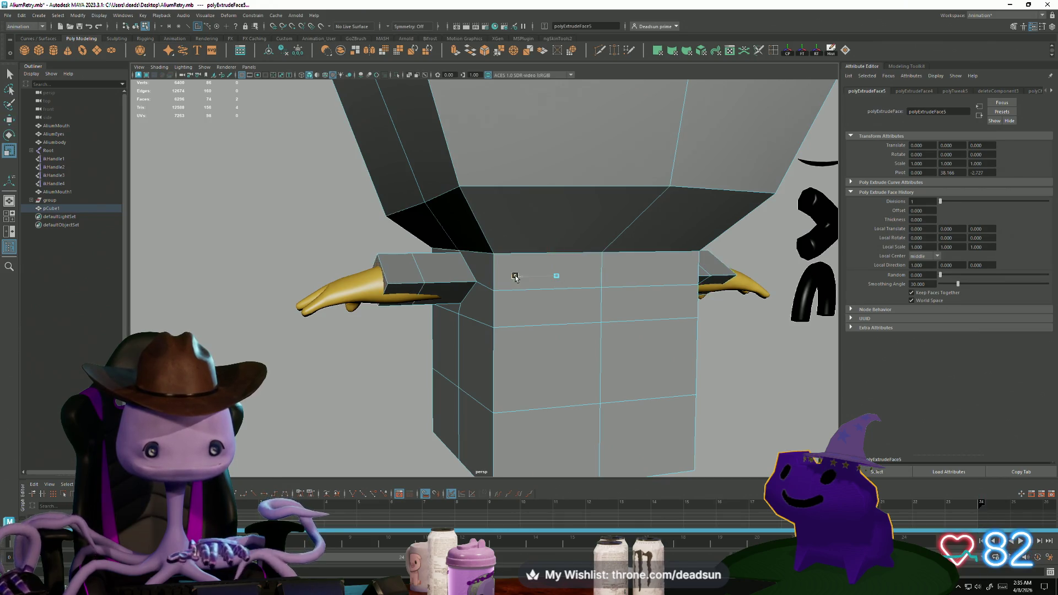
{"action": "left_click_drag", "start_coordinate": [342, 323], "coordinate": [424, 290], "text": "alt"}
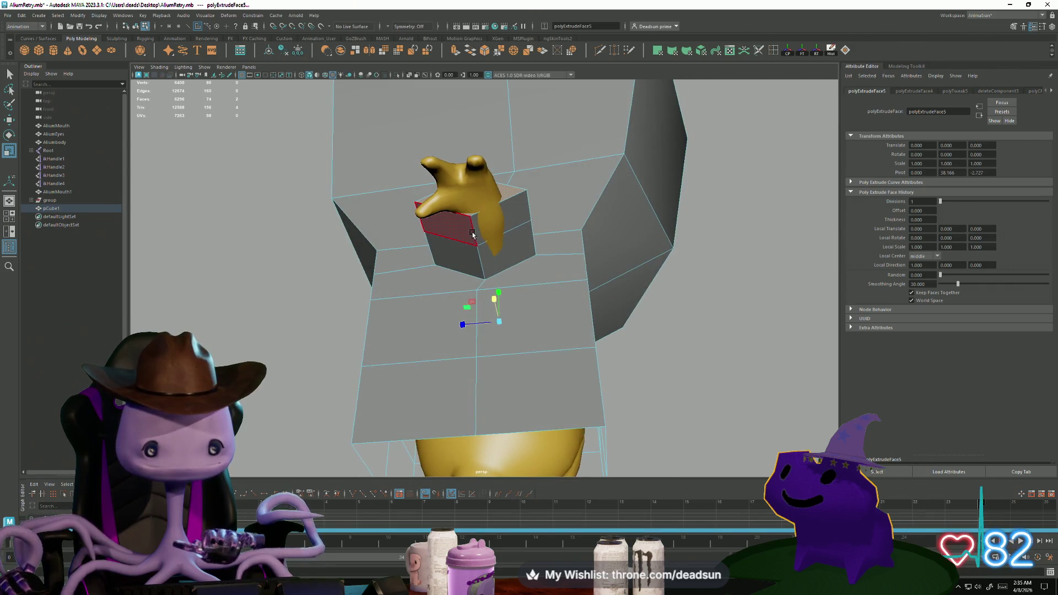
Select the sleeve edge loop and lower it to make the sleeves taller
{"action": "right_click_drag", "start_coordinate": [473, 216], "coordinate": [491, 208]}
{"action": "mouse_move", "coordinate": [491, 208]}
{"action": "left_mouse_down", "text": "alt"}
{"action": "mouse_move", "coordinate": [498, 267]}
{"action": "mouse_move", "coordinate": [583, 290]}
{"action": "left_mouse_up", "text": "alt"}
{"action": "left_click_drag", "start_coordinate": [651, 292], "coordinate": [527, 304], "text": "alt"}
{"action": "key", "text": "w"}
{"action": "left_click_drag", "start_coordinate": [477, 270], "coordinate": [477, 288]}
Delete the end faces of both sleeves to leave them open
{"action": "mouse_move", "coordinate": [582, 298]}
{"action": "left_mouse_down", "text": "alt"}
{"action": "mouse_move", "coordinate": [551, 301]}
{"action": "mouse_move", "coordinate": [573, 301]}
{"action": "left_mouse_up", "text": "alt"}
{"action": "right_click_drag", "start_coordinate": [573, 302], "coordinate": [573, 319]}
{"action": "mouse_move", "coordinate": [574, 319]}
{"action": "left_mouse_down", "text": "alt"}
{"action": "mouse_move", "coordinate": [402, 361]}
{"action": "mouse_move", "coordinate": [482, 354]}
{"action": "mouse_move", "coordinate": [441, 284]}
{"action": "mouse_move", "coordinate": [319, 362]}
{"action": "mouse_move", "coordinate": [541, 338]}
{"action": "mouse_move", "coordinate": [470, 348]}
{"action": "mouse_move", "coordinate": [496, 299]}
{"action": "left_mouse_up", "text": "alt"}
{"action": "left_click", "coordinate": [441, 285]}
{"action": "key", "text": "Delete"}
{"action": "left_click", "coordinate": [470, 348]}
{"action": "left_click", "coordinate": [498, 275]}
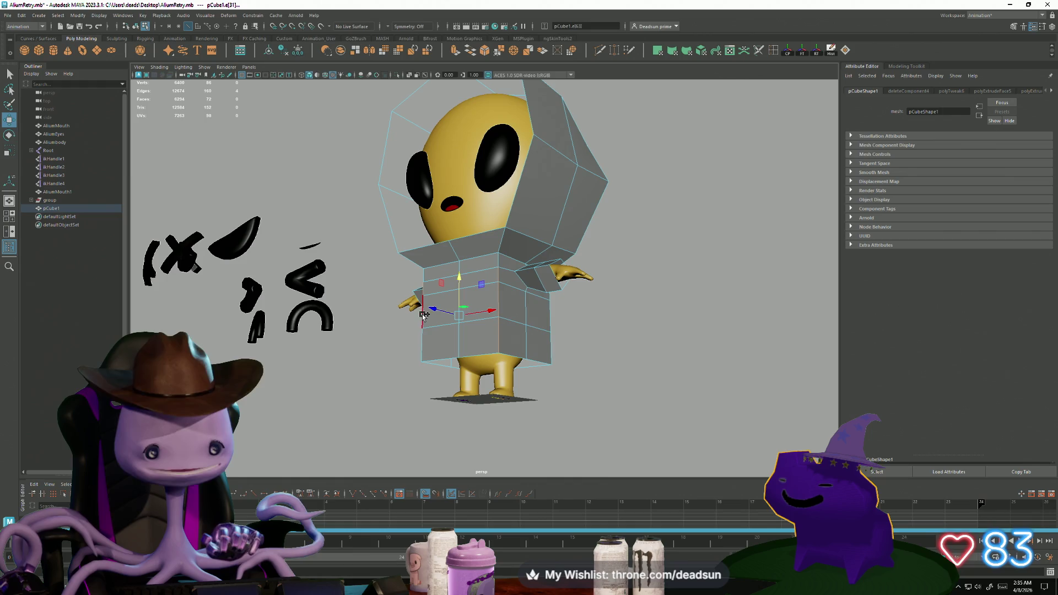
Select an edge on the suit's back and nudge it slightly
{"action": "left_click_drag", "start_coordinate": [419, 342], "coordinate": [505, 349], "text": "alt"}
{"action": "left_click", "coordinate": [507, 349]}
{"action": "scroll", "coordinate": [459, 324], "scroll_direction": "up", "scroll_amount": 2}
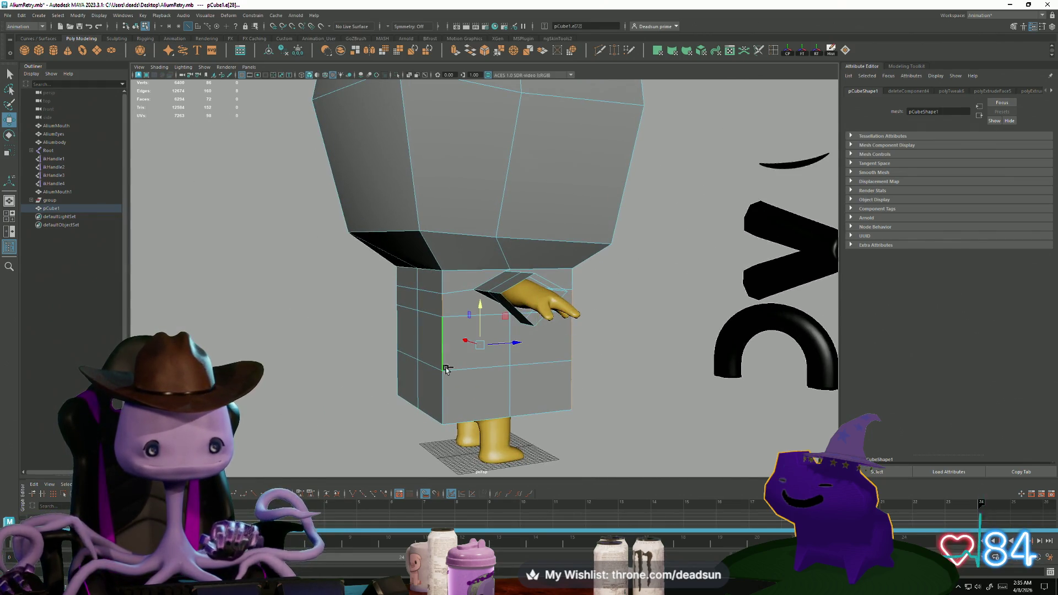
{"action": "key", "text": "bracketleft"}
{"action": "key", "text": "bracketleft"}
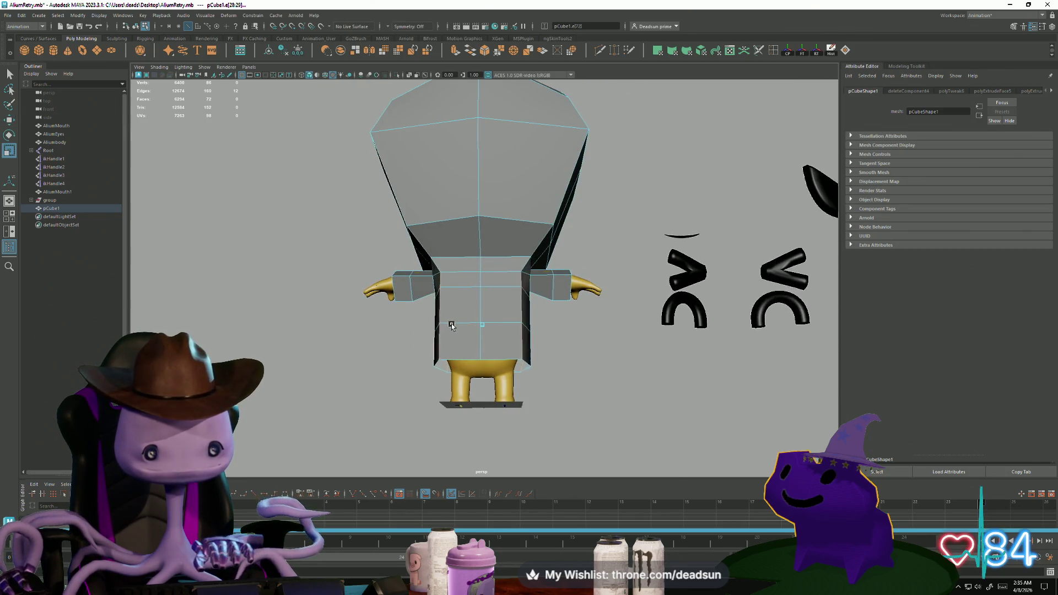
{"action": "key", "text": "bracketleft"}
{"action": "key", "text": "bracketleft"}
{"action": "key", "text": "bracketleft"}
{"action": "left_click_drag", "start_coordinate": [517, 309], "coordinate": [513, 306]}
{"action": "key", "text": "bracketleft"}
{"action": "key", "text": "bracketleft"}
{"action": "scroll", "coordinate": [535, 383], "scroll_direction": "up", "scroll_amount": 3}
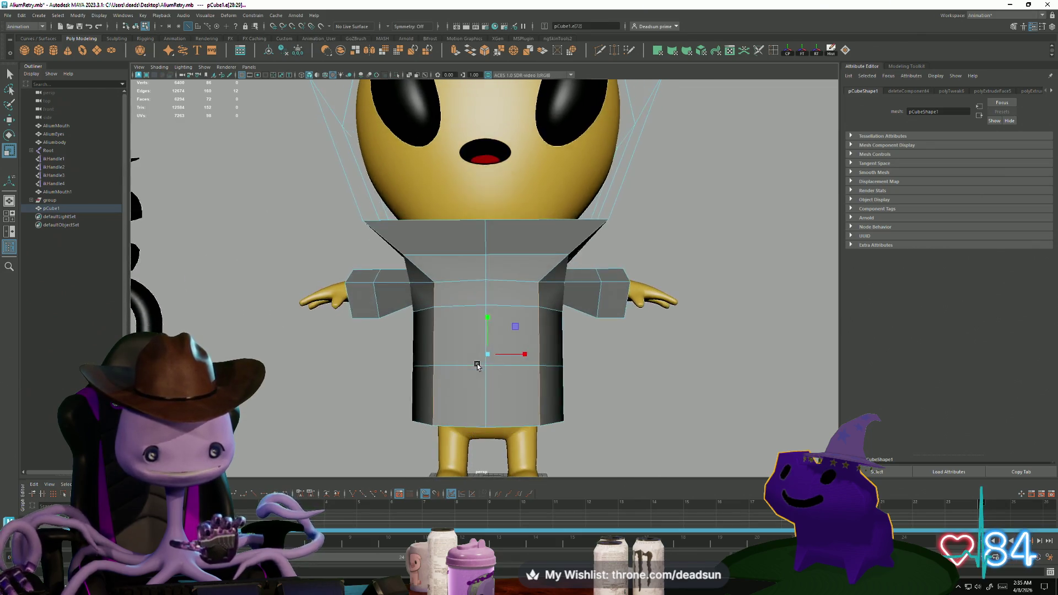
Double-click to select an edge loop around the torso
{"action": "double_click", "coordinate": [480, 310]}
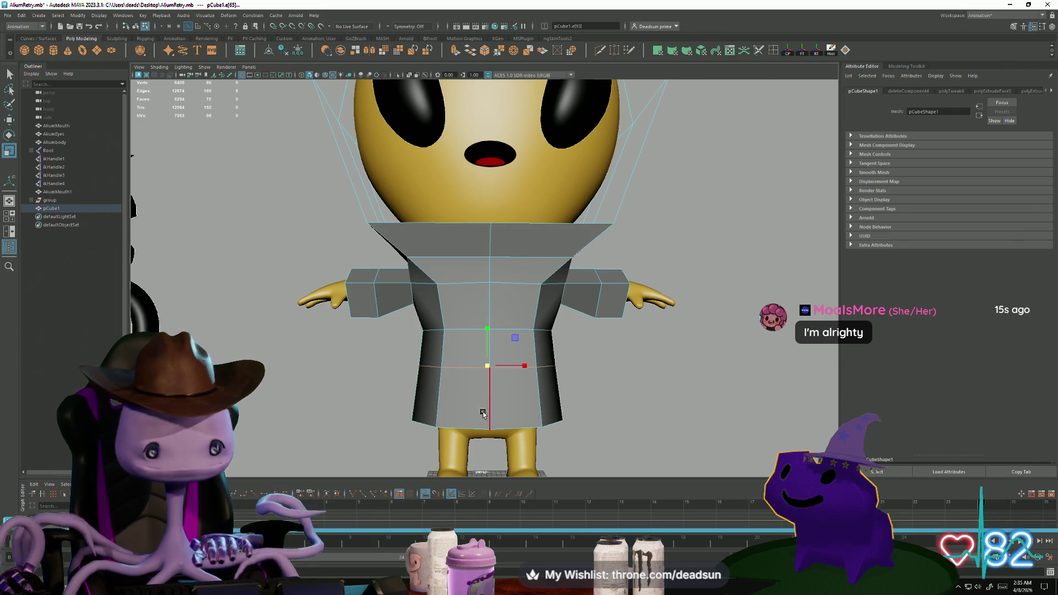
{"action": "scroll", "coordinate": [475, 410], "scroll_direction": "down", "scroll_amount": 5}
{"action": "mouse_move", "coordinate": [496, 385]}
{"action": "left_mouse_down", "text": "alt"}
{"action": "mouse_move", "coordinate": [338, 394]}
{"action": "mouse_move", "coordinate": [416, 387]}
{"action": "left_mouse_up", "text": "alt"}
{"action": "scroll", "coordinate": [419, 385], "scroll_direction": "up", "scroll_amount": 5}
In vertex mode, select groups of torso vertices toward the bottom hem
{"action": "right_click_drag", "start_coordinate": [498, 353], "coordinate": [458, 361]}
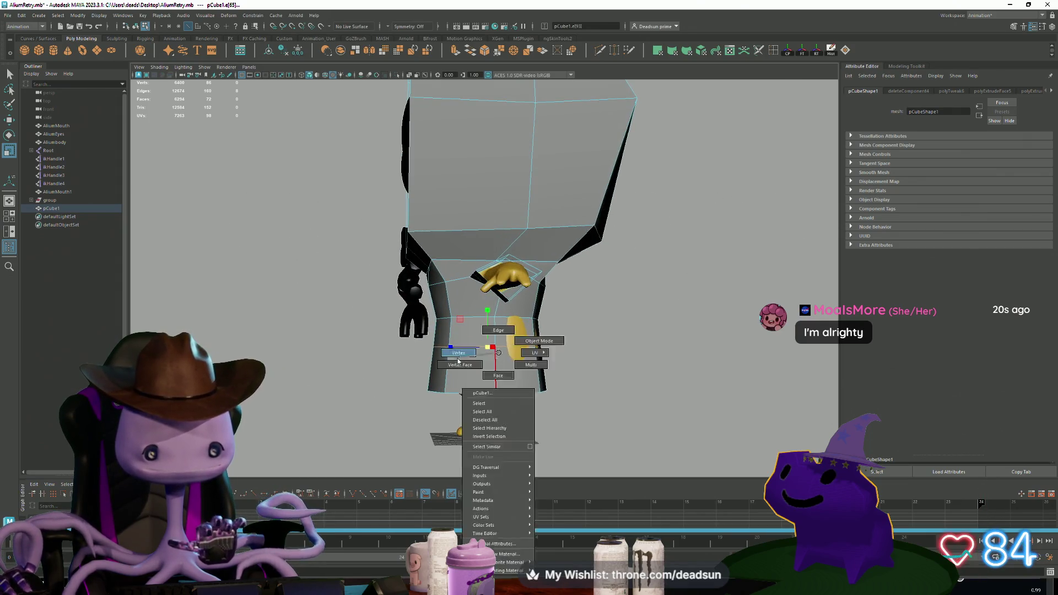
{"action": "left_click", "coordinate": [457, 358]}
{"action": "left_click_drag", "start_coordinate": [585, 414], "coordinate": [586, 414]}
{"action": "mouse_move", "coordinate": [586, 414]}
{"action": "left_mouse_down", "text": "alt"}
{"action": "mouse_move", "coordinate": [505, 357]}
{"action": "mouse_move", "coordinate": [545, 360]}
{"action": "left_mouse_up", "text": "alt"}
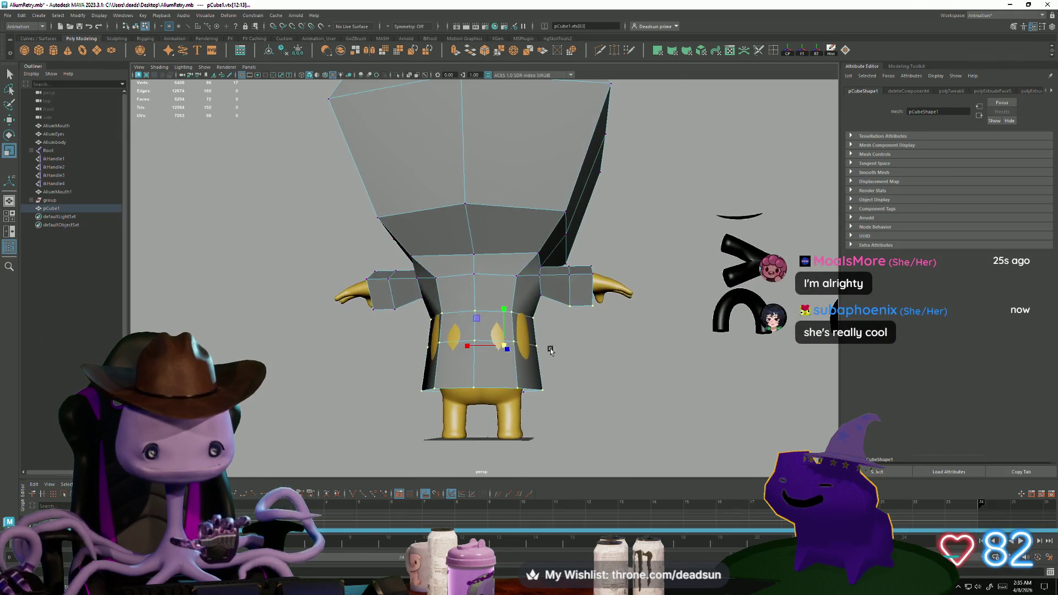
{"action": "left_click_drag", "start_coordinate": [650, 342], "coordinate": [650, 342]}
{"action": "mouse_move", "coordinate": [650, 341]}
{"action": "left_mouse_down", "text": "alt"}
{"action": "mouse_move", "coordinate": [483, 315]}
{"action": "mouse_move", "coordinate": [427, 343]}
{"action": "left_mouse_up", "text": "alt"}
{"action": "left_click_drag", "start_coordinate": [363, 346], "coordinate": [307, 349], "text": "alt"}
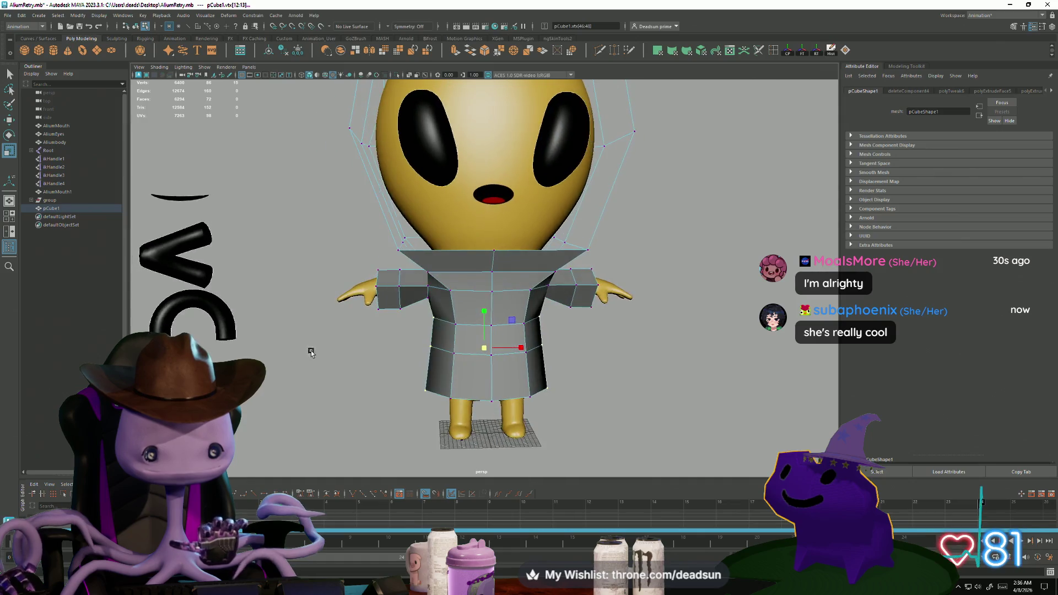
{"action": "scroll", "coordinate": [386, 363], "scroll_direction": "up", "scroll_amount": 2}
{"action": "scroll", "coordinate": [432, 383], "scroll_direction": "down", "scroll_amount": 3}
{"action": "mouse_move", "coordinate": [418, 389]}
{"action": "left_mouse_down", "text": "alt"}
{"action": "mouse_move", "coordinate": [429, 386]}
{"action": "mouse_move", "coordinate": [421, 311]}
{"action": "left_mouse_up", "text": "alt"}
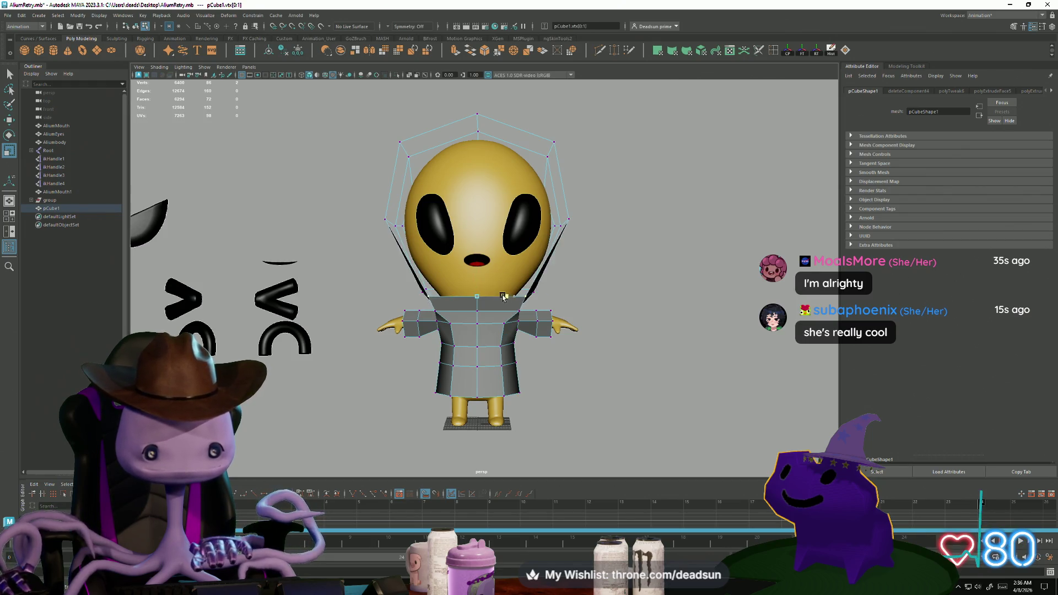
Raise the hood's top vertex slightly to lift its crown
{"action": "key", "text": "w"}
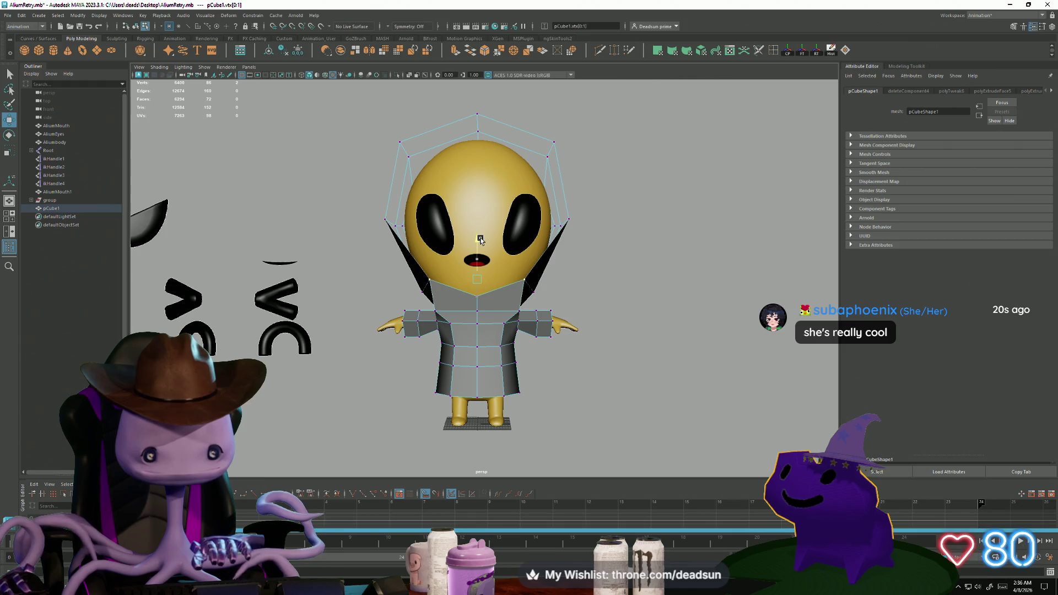
{"action": "mouse_move", "coordinate": [480, 240]}
{"action": "left_mouse_down", "text": "alt"}
{"action": "mouse_move", "coordinate": [440, 310]}
{"action": "mouse_move", "coordinate": [485, 292]}
{"action": "mouse_move", "coordinate": [537, 313]}
{"action": "left_mouse_up", "text": "alt"}
{"action": "left_click_drag", "start_coordinate": [534, 203], "coordinate": [486, 268], "text": "alt"}
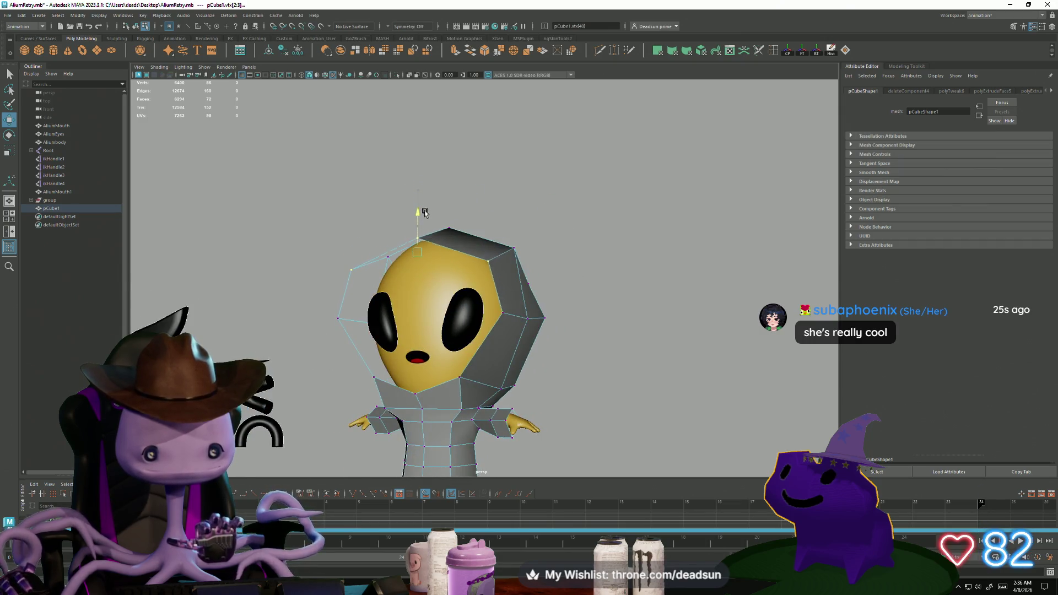
{"action": "mouse_move", "coordinate": [424, 219]}
{"action": "left_mouse_down", "text": "alt"}
{"action": "mouse_move", "coordinate": [391, 313]}
{"action": "mouse_move", "coordinate": [397, 259]}
{"action": "mouse_move", "coordinate": [358, 213]}
{"action": "mouse_move", "coordinate": [472, 288]}
{"action": "left_mouse_up", "text": "alt"}
{"action": "left_click", "coordinate": [479, 289]}
{"action": "key", "text": "r"}
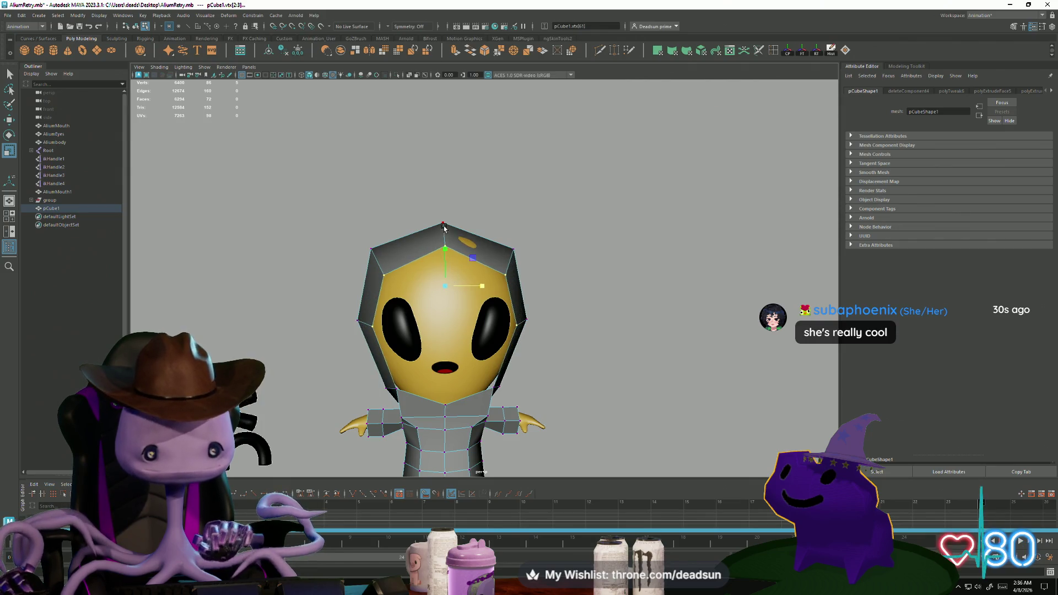
{"action": "key", "text": "w"}
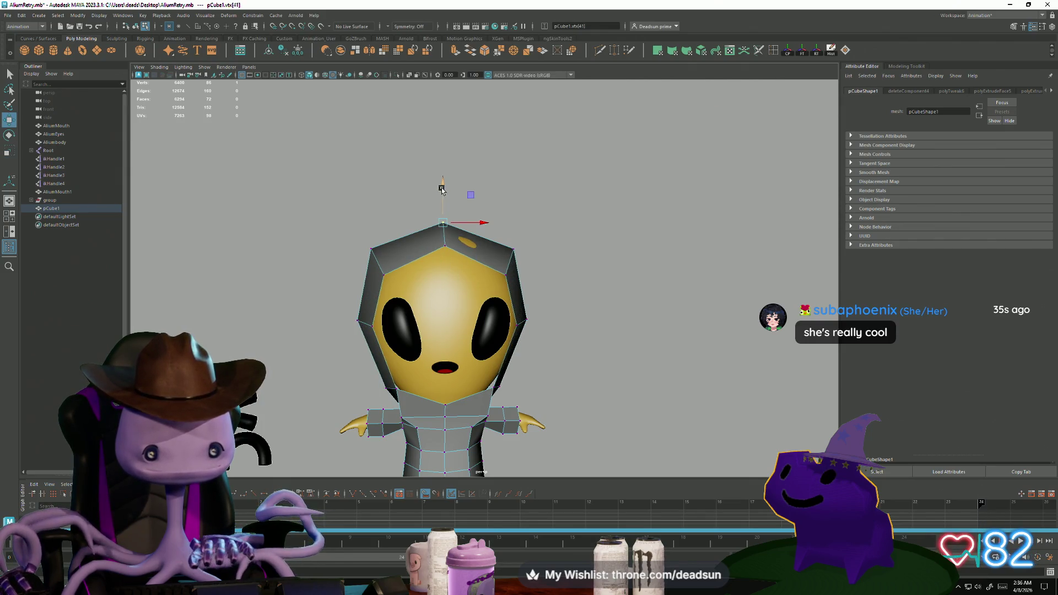
{"action": "left_click_drag", "start_coordinate": [444, 185], "coordinate": [443, 182]}
Select the hood and both shoulder vertices and rotate them
{"action": "mouse_move", "coordinate": [454, 218]}
{"action": "left_mouse_down", "text": "alt"}
{"action": "mouse_move", "coordinate": [467, 345]}
{"action": "mouse_move", "coordinate": [330, 358]}
{"action": "mouse_move", "coordinate": [361, 308]}
{"action": "mouse_move", "coordinate": [413, 318]}
{"action": "left_mouse_up", "text": "alt"}
{"action": "mouse_move", "coordinate": [413, 317]}
{"action": "left_mouse_down", "text": "alt"}
{"action": "mouse_move", "coordinate": [373, 336]}
{"action": "mouse_move", "coordinate": [332, 325]}
{"action": "left_mouse_up", "text": "alt"}
{"action": "left_click", "coordinate": [420, 322]}
{"action": "left_click_drag", "start_coordinate": [420, 322], "coordinate": [434, 359], "text": "alt"}
{"action": "left_click", "coordinate": [391, 320], "text": "shift"}
{"action": "key", "text": "e"}
{"action": "mouse_move", "coordinate": [391, 320]}
{"action": "left_mouse_down", "text": "alt"}
{"action": "mouse_move", "coordinate": [466, 333]}
{"action": "mouse_move", "coordinate": [371, 332]}
{"action": "mouse_move", "coordinate": [413, 337]}
{"action": "mouse_move", "coordinate": [421, 345]}
{"action": "mouse_move", "coordinate": [387, 349]}
{"action": "mouse_move", "coordinate": [403, 354]}
{"action": "mouse_move", "coordinate": [597, 337]}
{"action": "left_mouse_up", "text": "alt"}
{"action": "scroll", "coordinate": [597, 353], "scroll_direction": "up", "scroll_amount": 5}
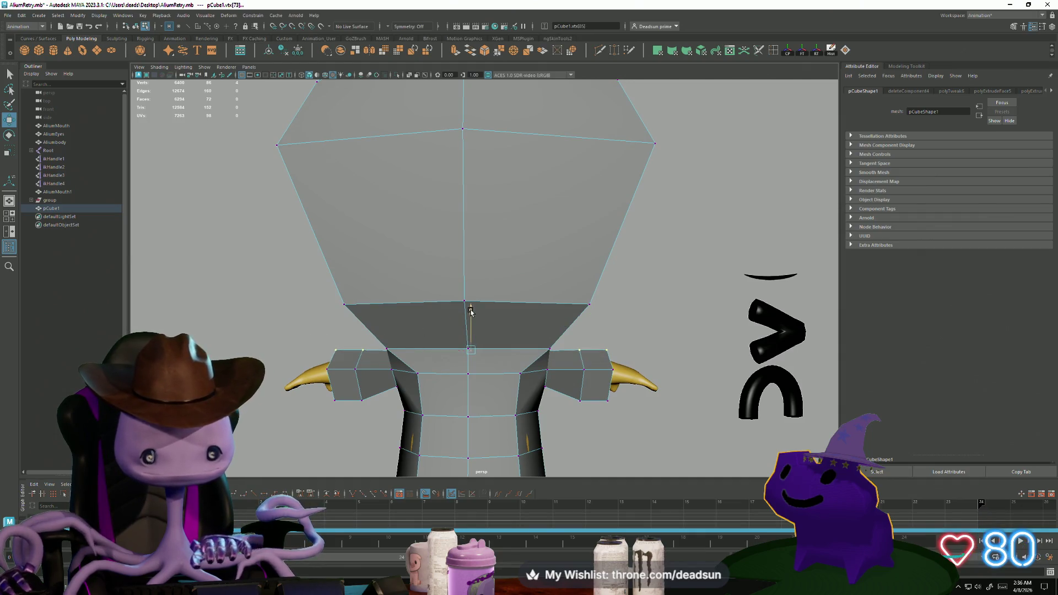
{"action": "scroll", "coordinate": [274, 361], "scroll_direction": "down", "scroll_amount": 5}
Shift two lower-body vertices of the suit sideways
{"action": "left_click_drag", "start_coordinate": [274, 362], "coordinate": [522, 368], "text": "alt"}
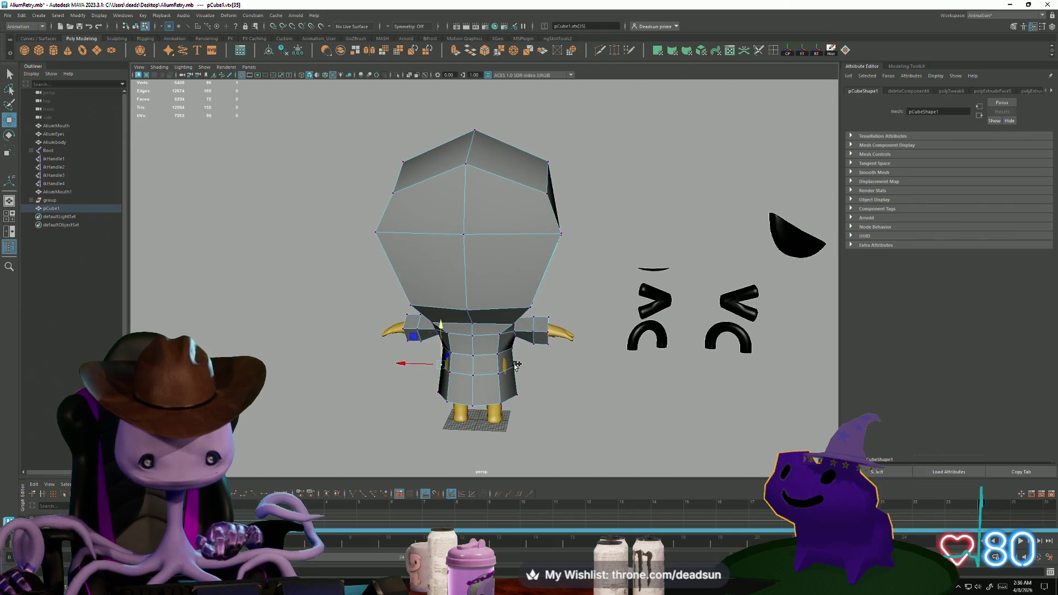
{"action": "left_click", "coordinate": [499, 376]}
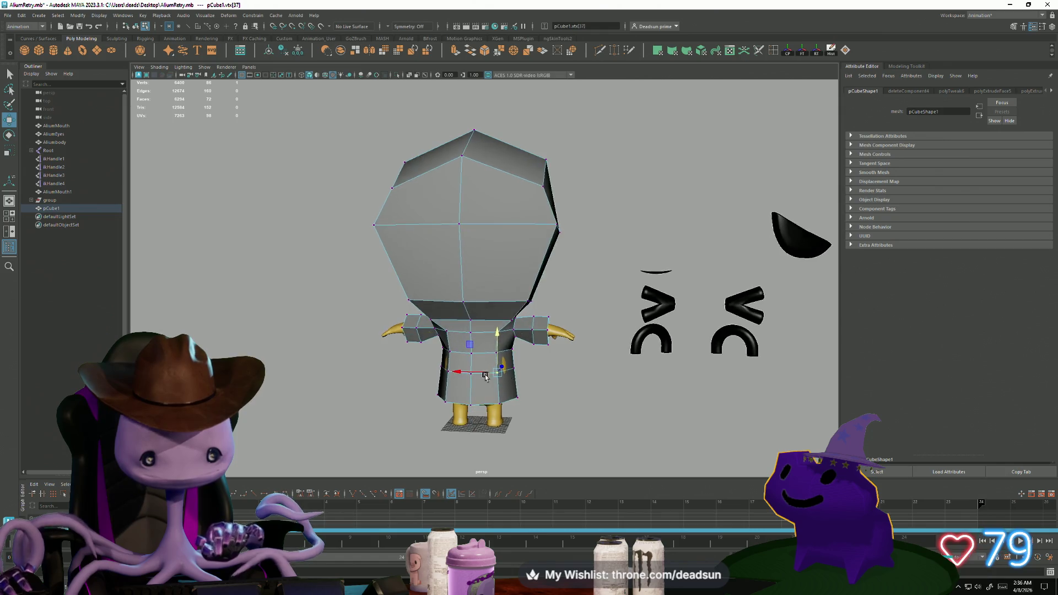
{"action": "scroll", "coordinate": [379, 422], "scroll_direction": "up", "scroll_amount": 3}
{"action": "left_click_drag", "start_coordinate": [430, 419], "coordinate": [457, 404], "text": "alt"}
{"action": "left_click", "coordinate": [464, 415], "text": "shift"}
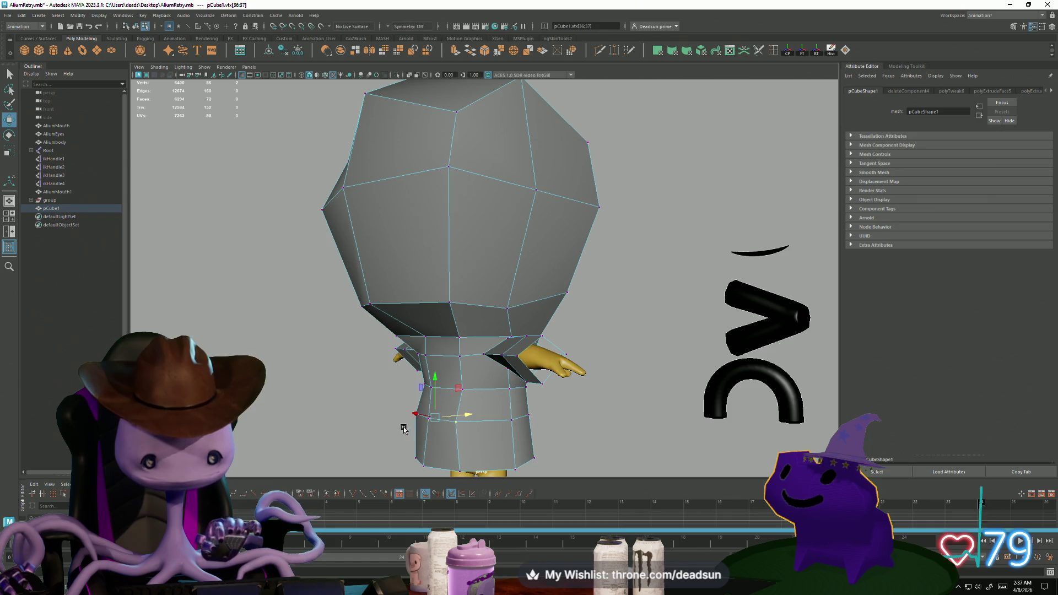
{"action": "middle_click_drag", "start_coordinate": [405, 429], "coordinate": [423, 425]}
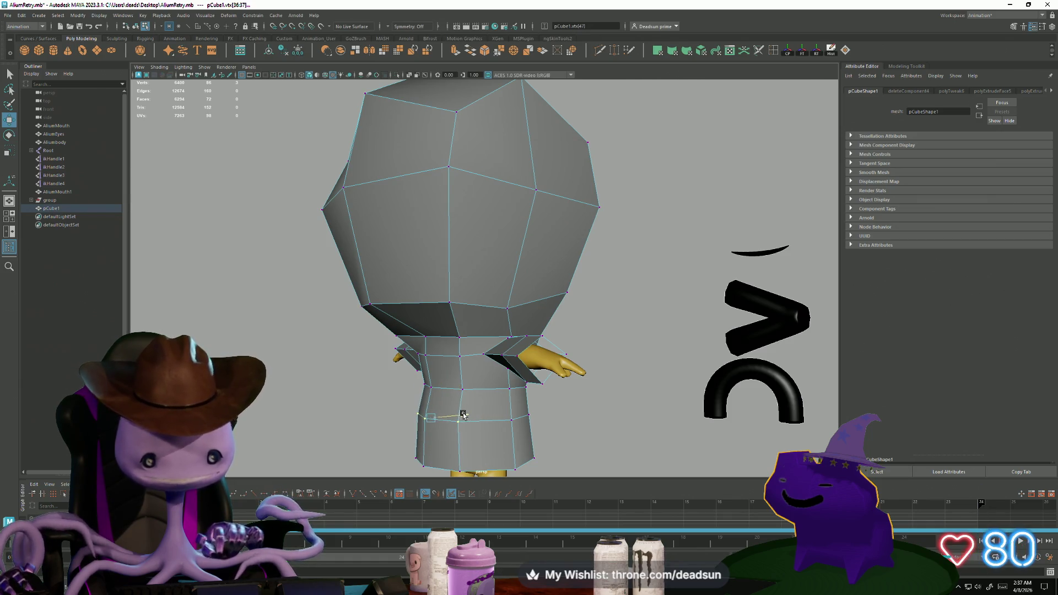
Cut a new edge loop into the suit at the character's back
{"action": "scroll", "coordinate": [314, 393], "scroll_direction": "down", "scroll_amount": 5}
{"action": "mouse_move", "coordinate": [314, 392]}
{"action": "left_mouse_down", "text": "alt"}
{"action": "mouse_move", "coordinate": [425, 380]}
{"action": "mouse_move", "coordinate": [430, 403]}
{"action": "mouse_move", "coordinate": [402, 378]}
{"action": "mouse_move", "coordinate": [260, 375]}
{"action": "mouse_move", "coordinate": [415, 331]}
{"action": "left_mouse_up", "text": "alt"}
{"action": "scroll", "coordinate": [609, 378], "scroll_direction": "up", "scroll_amount": 5}
{"action": "mouse_move", "coordinate": [609, 377]}
{"action": "left_mouse_down", "text": "alt"}
{"action": "mouse_move", "coordinate": [546, 380]}
{"action": "mouse_move", "coordinate": [553, 356]}
{"action": "mouse_move", "coordinate": [490, 363]}
{"action": "left_mouse_up", "text": "alt"}
{"action": "scroll", "coordinate": [545, 380], "scroll_direction": "down", "scroll_amount": 5}
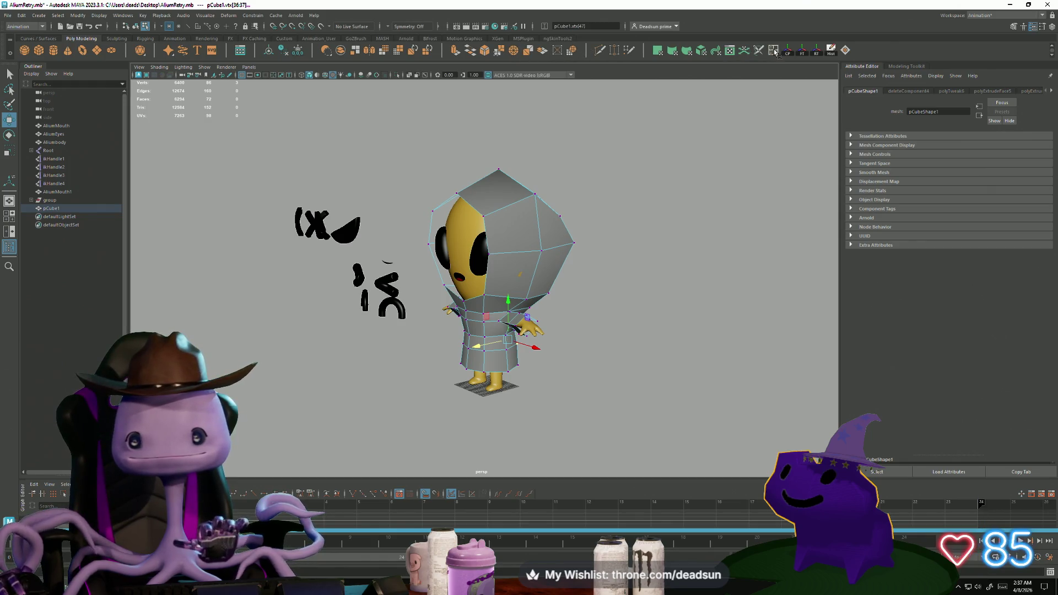
{"action": "mouse_move", "coordinate": [687, 123]}
{"action": "left_mouse_down", "text": "alt"}
{"action": "mouse_move", "coordinate": [494, 277]}
{"action": "mouse_move", "coordinate": [447, 271]}
{"action": "mouse_move", "coordinate": [567, 278]}
{"action": "left_mouse_up", "text": "alt"}
{"action": "left_click", "coordinate": [441, 271], "text": "ctrl"}
{"action": "key", "text": "r"}
Frame the whole scene and return to object selection mode
{"action": "key", "text": "F9"}
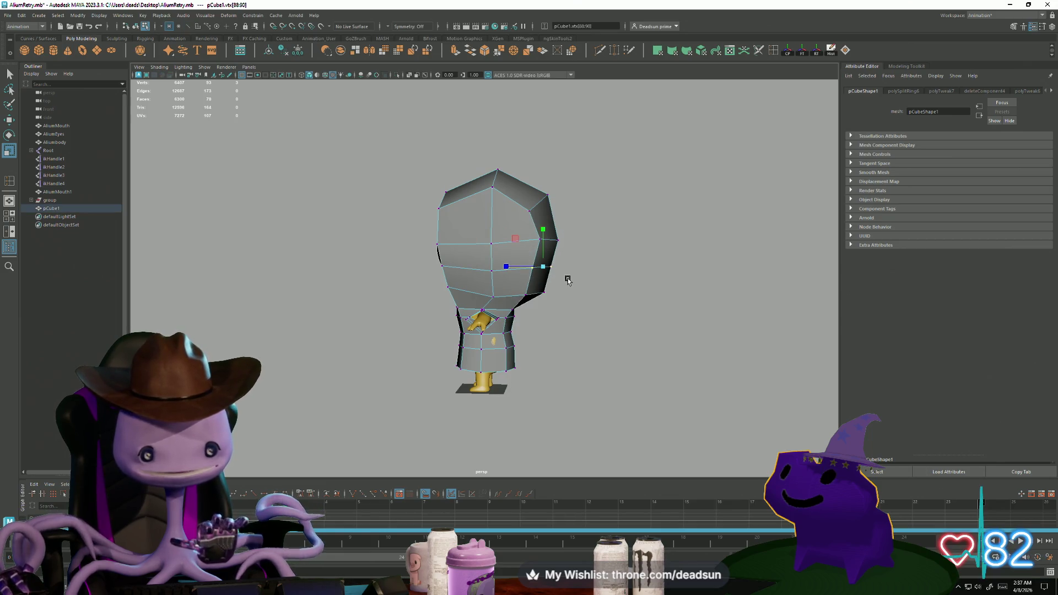
{"action": "key", "text": "bracketleft"}
{"action": "key", "text": "w"}
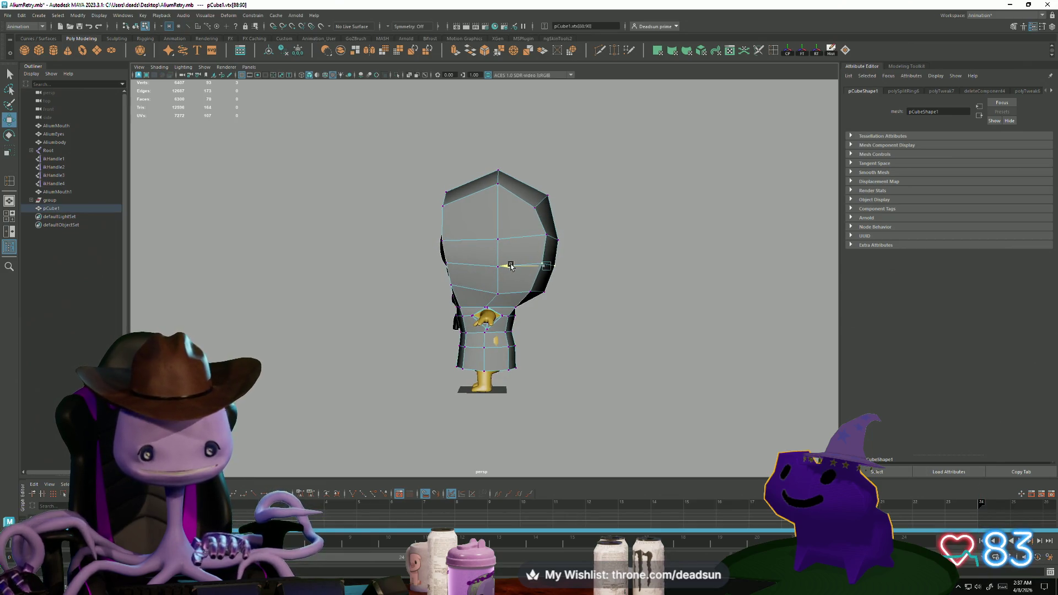
{"action": "key", "text": "bracketleft"}
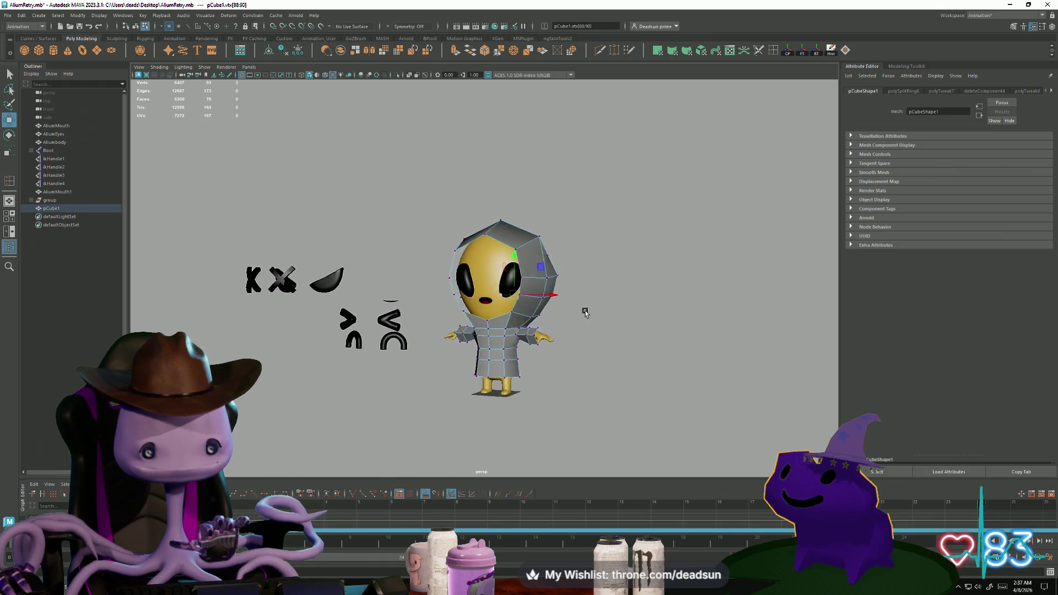
{"action": "mouse_move", "coordinate": [618, 307]}
{"action": "left_mouse_down", "text": "alt"}
{"action": "mouse_move", "coordinate": [598, 307]}
{"action": "mouse_move", "coordinate": [655, 237]}
{"action": "mouse_move", "coordinate": [583, 363]}
{"action": "mouse_move", "coordinate": [471, 362]}
{"action": "left_mouse_up", "text": "alt"}
{"action": "key", "text": "F8"}
Select the grey suit mesh and slide it sideways along X
{"action": "left_click", "coordinate": [656, 236]}
{"action": "scroll", "coordinate": [471, 362], "scroll_direction": "up", "scroll_amount": 5}
{"action": "left_click", "coordinate": [514, 376]}
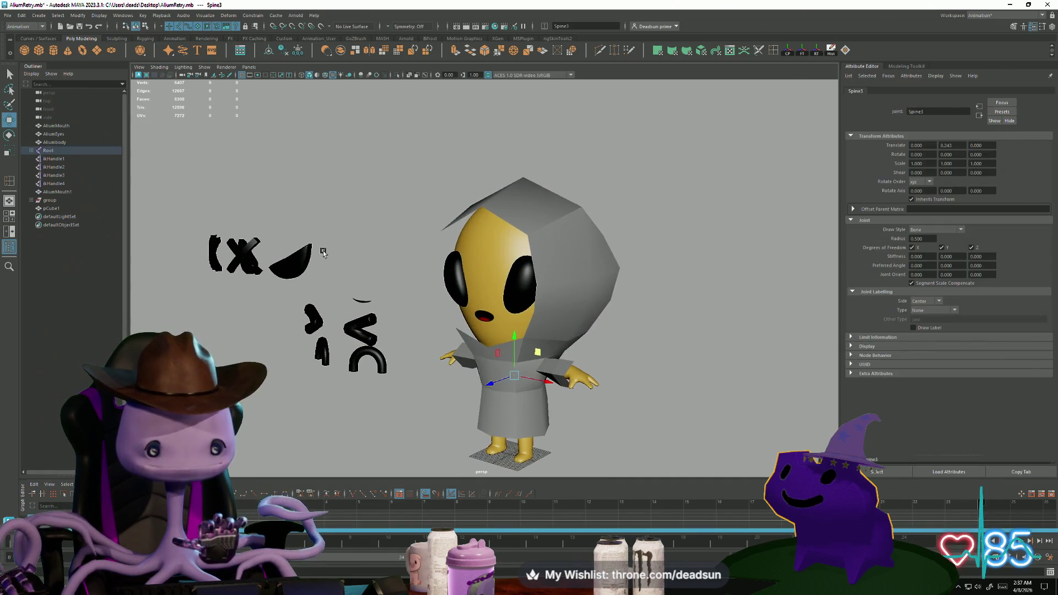
{"action": "left_click", "coordinate": [600, 259]}
{"action": "left_click_drag", "start_coordinate": [600, 259], "coordinate": [507, 312], "text": "alt"}
{"action": "left_click_drag", "start_coordinate": [533, 275], "coordinate": [761, 272]}
{"action": "mouse_move", "coordinate": [674, 356]}
{"action": "left_mouse_down", "text": "alt"}
{"action": "mouse_move", "coordinate": [451, 349]}
{"action": "mouse_move", "coordinate": [378, 370]}
{"action": "mouse_move", "coordinate": [569, 376]}
{"action": "left_mouse_up", "text": "alt"}
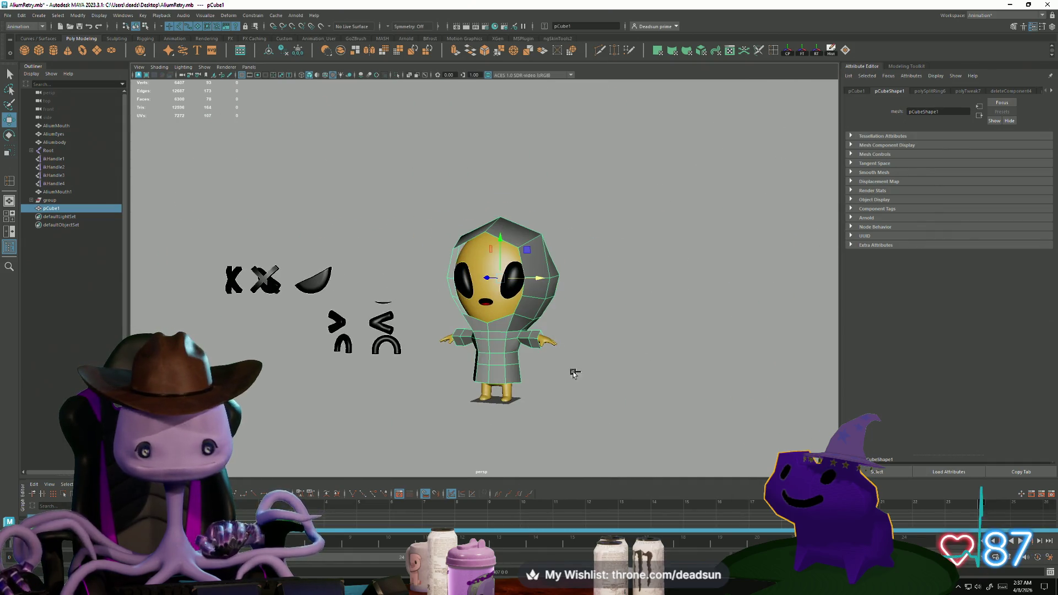
{"action": "scroll", "coordinate": [517, 354], "scroll_direction": "up", "scroll_amount": 5}
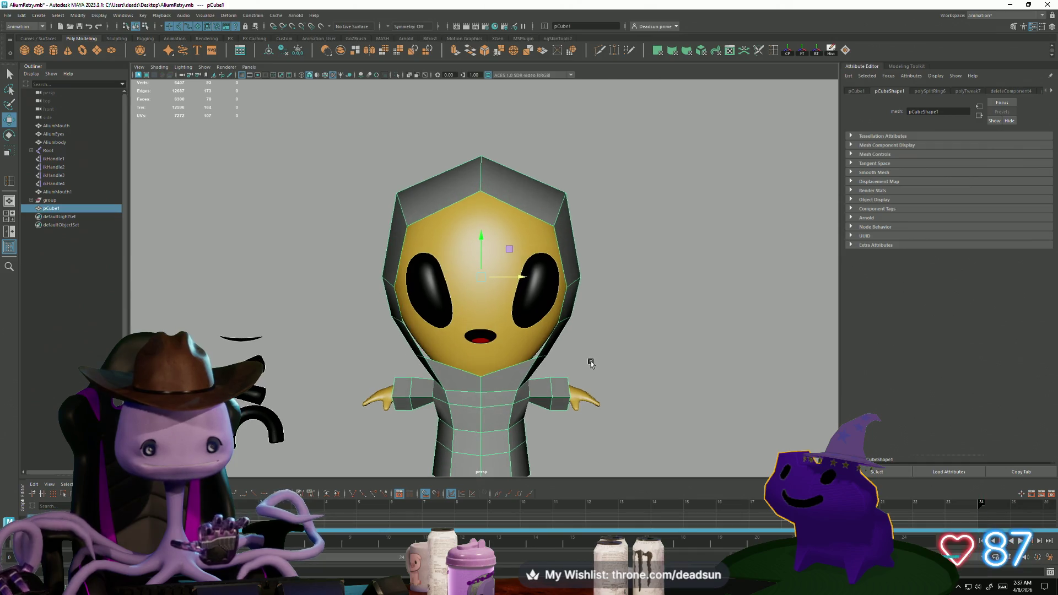
{"action": "right_click_drag", "start_coordinate": [504, 216], "coordinate": [517, 210], "text": "shift"}
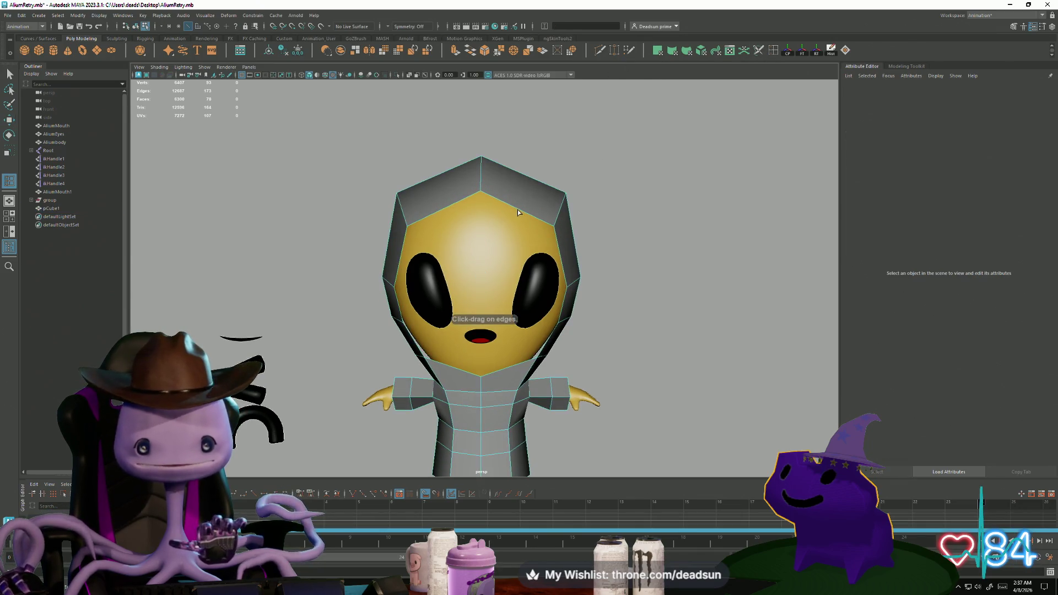
Multi-Cut a new edge loop across the hood, then raise and scale up its top vertices
{"action": "left_click", "coordinate": [519, 211]}
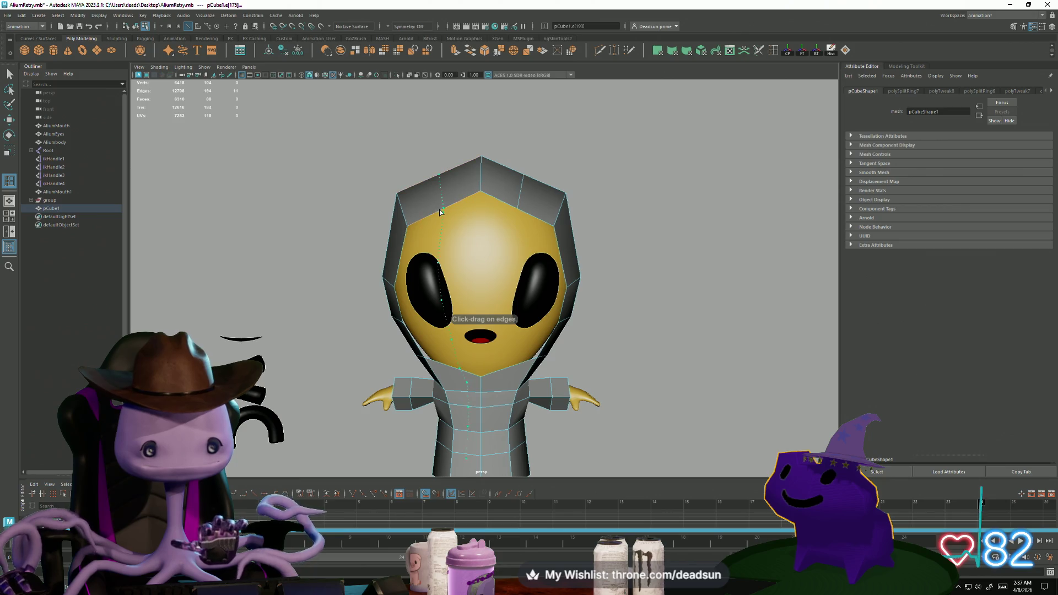
{"action": "left_click", "coordinate": [8, 74]}
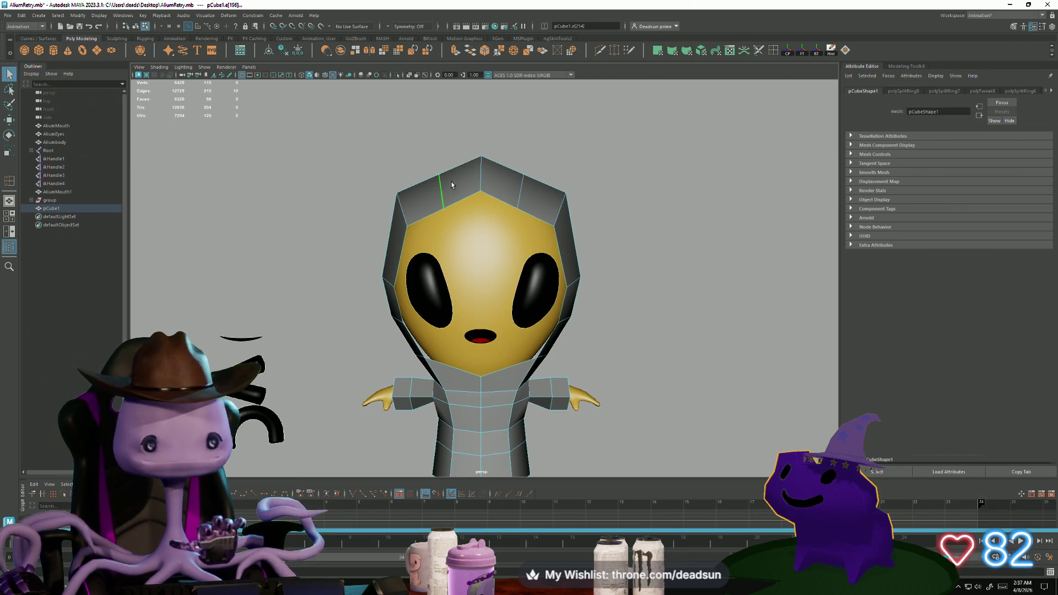
{"action": "right_click_drag", "start_coordinate": [424, 165], "coordinate": [424, 165]}
{"action": "mouse_move", "coordinate": [500, 152]}
{"action": "left_mouse_down"}
{"action": "mouse_move", "coordinate": [537, 220]}
{"action": "mouse_move", "coordinate": [489, 239]}
{"action": "mouse_move", "coordinate": [432, 230]}
{"action": "mouse_move", "coordinate": [487, 163]}
{"action": "left_mouse_up"}
{"action": "key", "text": "w"}
{"action": "key", "text": "r"}
{"action": "mouse_move", "coordinate": [446, 202]}
{"action": "left_mouse_down"}
{"action": "mouse_move", "coordinate": [479, 263]}
{"action": "mouse_move", "coordinate": [426, 264]}
{"action": "mouse_move", "coordinate": [414, 281]}
{"action": "left_mouse_up"}
Pull a vertex on the hood's side outward to widen it
{"action": "left_click", "coordinate": [348, 324], "text": "shift"}
{"action": "key", "text": "w"}
{"action": "left_click_drag", "start_coordinate": [423, 329], "coordinate": [375, 298], "text": "alt"}
{"action": "left_click_drag", "start_coordinate": [312, 310], "coordinate": [338, 314], "text": "alt"}
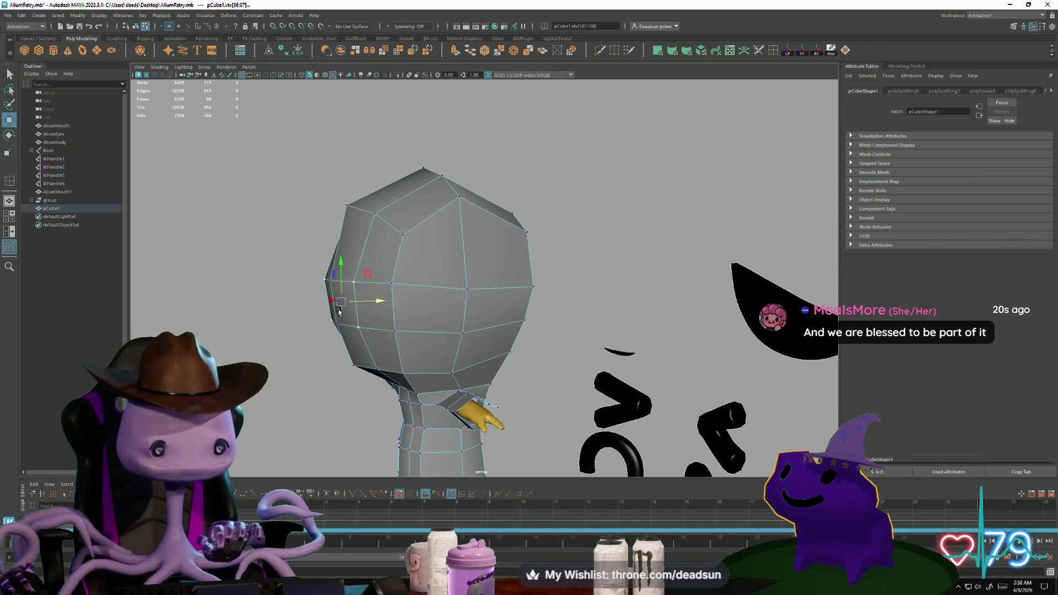
{"action": "left_click", "coordinate": [336, 322]}
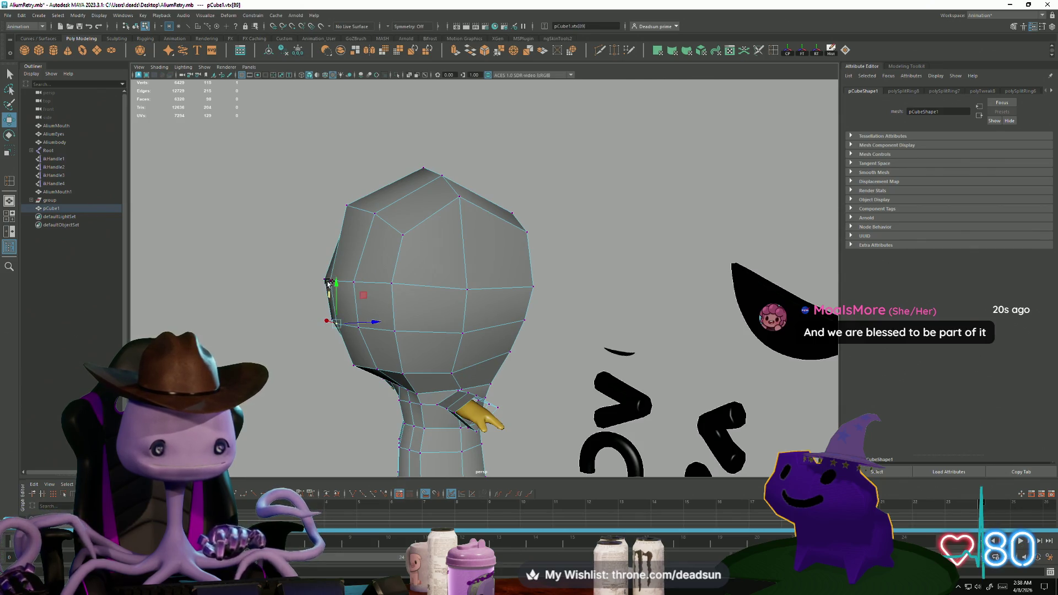
{"action": "mouse_move", "coordinate": [368, 301]}
{"action": "left_mouse_down"}
{"action": "mouse_move", "coordinate": [355, 300]}
{"action": "mouse_move", "coordinate": [419, 292]}
{"action": "mouse_move", "coordinate": [441, 270]}
{"action": "mouse_move", "coordinate": [407, 314]}
{"action": "left_mouse_up"}
Select two vertices at the back and shoulder of the suit, then view the whole character
{"action": "left_click", "coordinate": [411, 276]}
{"action": "scroll", "coordinate": [413, 320], "scroll_direction": "up", "scroll_amount": 6}
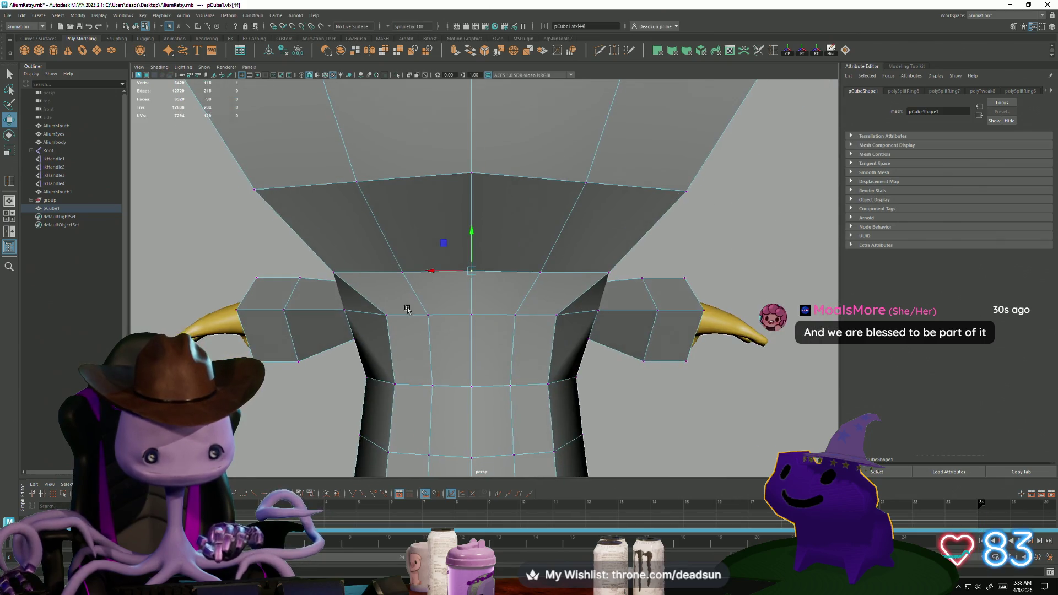
{"action": "left_click", "coordinate": [429, 316], "text": "shift"}
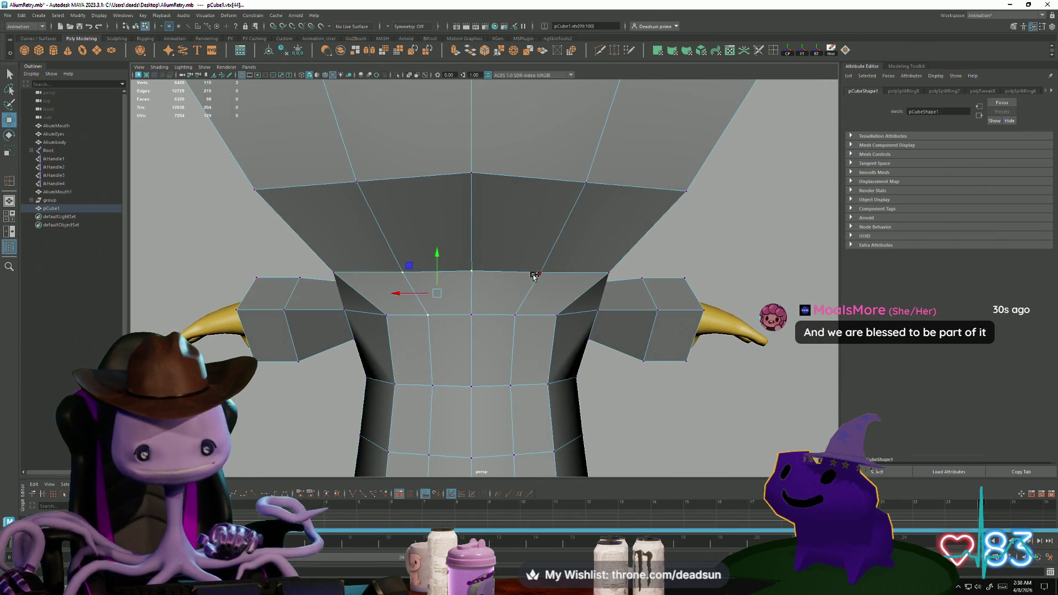
{"action": "left_click_drag", "start_coordinate": [616, 308], "coordinate": [439, 241], "text": "alt"}
{"action": "scroll", "coordinate": [547, 373], "scroll_direction": "down", "scroll_amount": 5}
{"action": "left_click_drag", "start_coordinate": [547, 373], "coordinate": [382, 364], "text": "alt"}
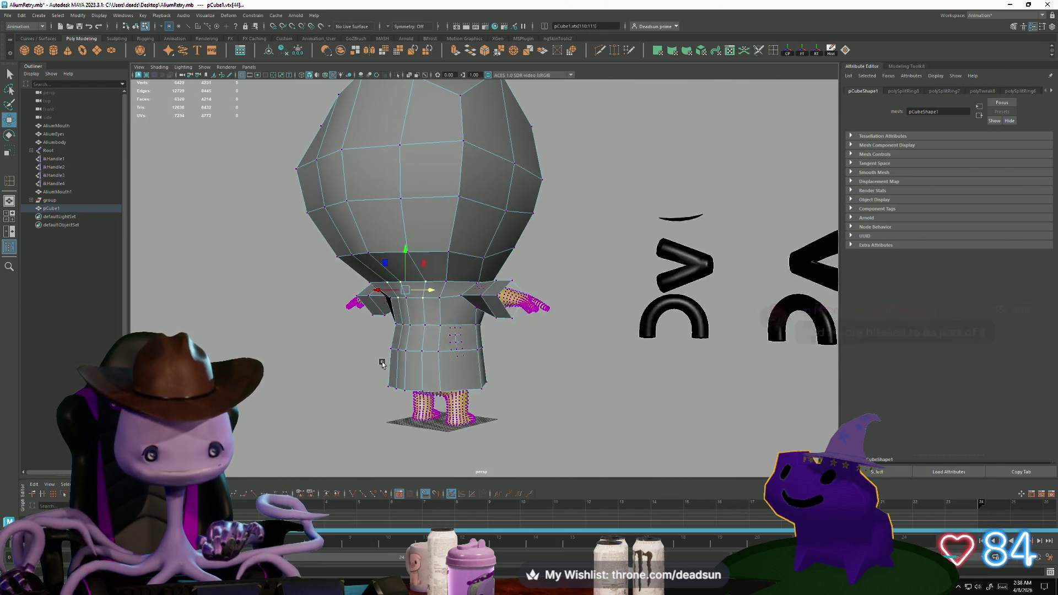
Return to object mode from a front view and select the grey suit mesh
{"action": "left_click", "coordinate": [519, 225]}
{"action": "left_click_drag", "start_coordinate": [519, 225], "coordinate": [385, 297], "text": "alt"}
{"action": "right_click", "coordinate": [371, 303]}
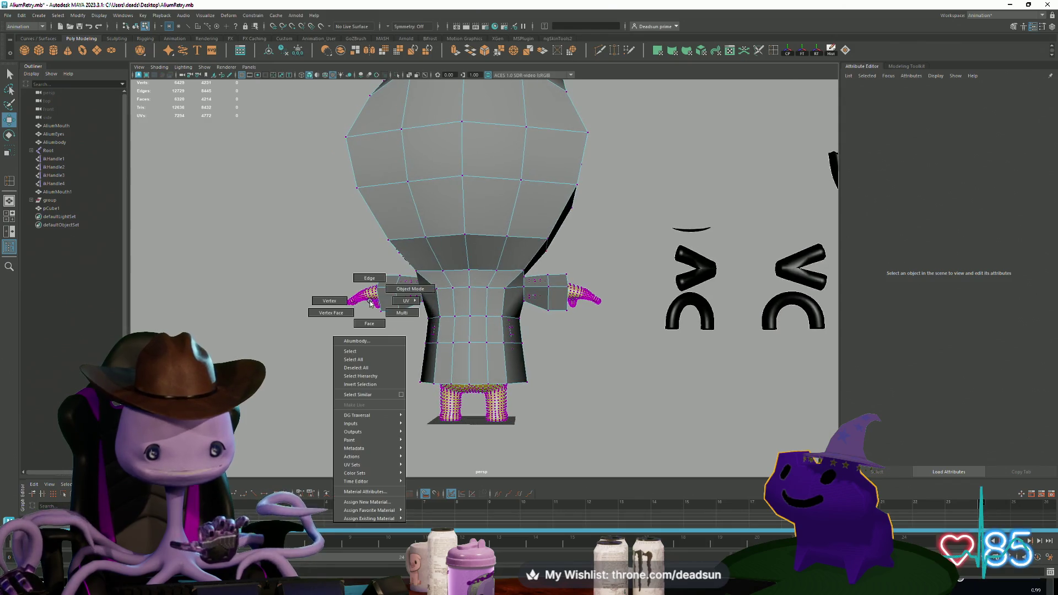
{"action": "left_click", "coordinate": [406, 289]}
{"action": "left_click", "coordinate": [472, 284]}
{"action": "scroll", "coordinate": [477, 280], "scroll_direction": "up", "scroll_amount": 5}
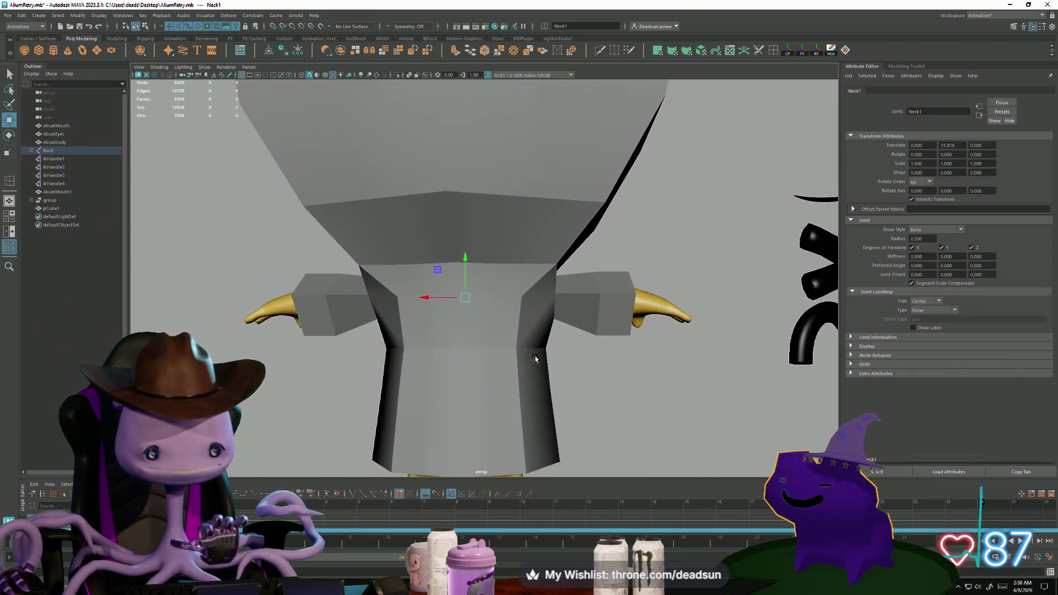
{"action": "left_click", "coordinate": [599, 399]}
In vertex mode, raise the centre chest vertex of the suit
{"action": "mouse_move", "coordinate": [592, 382]}
{"action": "left_mouse_down", "text": "alt"}
{"action": "mouse_move", "coordinate": [652, 382]}
{"action": "mouse_move", "coordinate": [643, 385]}
{"action": "left_mouse_up", "text": "alt"}
{"action": "right_click", "coordinate": [620, 304]}
{"action": "left_click", "coordinate": [594, 302]}
{"action": "left_click", "coordinate": [659, 282]}
{"action": "scroll", "coordinate": [660, 289], "scroll_direction": "down", "scroll_amount": 3}
{"action": "mouse_move", "coordinate": [639, 271]}
{"action": "left_mouse_down", "text": "alt"}
{"action": "mouse_move", "coordinate": [546, 253]}
{"action": "mouse_move", "coordinate": [550, 275]}
{"action": "mouse_move", "coordinate": [524, 295]}
{"action": "mouse_move", "coordinate": [615, 292]}
{"action": "mouse_move", "coordinate": [595, 248]}
{"action": "mouse_move", "coordinate": [607, 260]}
{"action": "left_mouse_up", "text": "alt"}
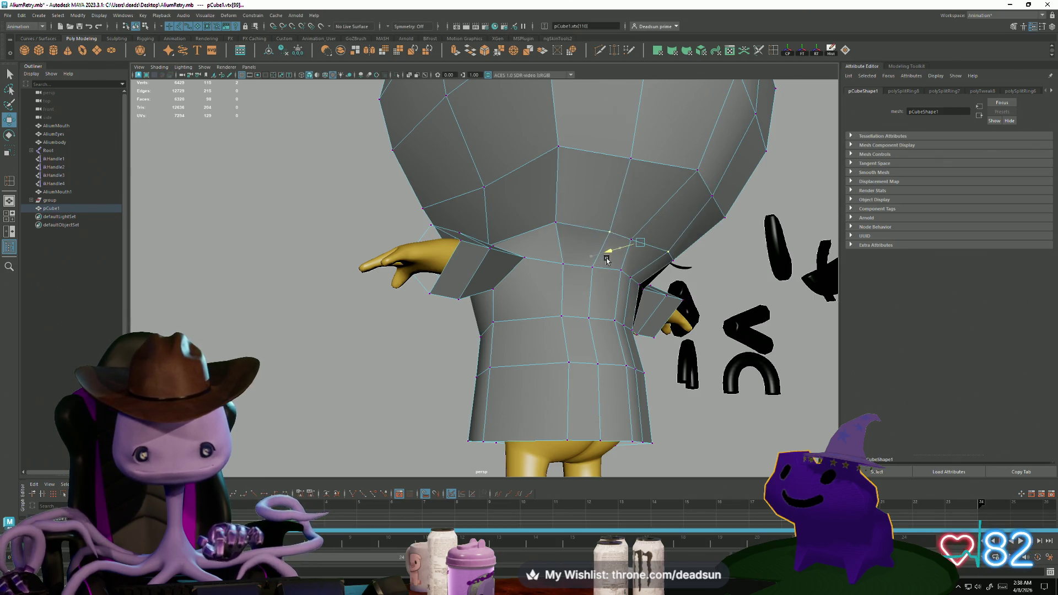
Select the centre and a second collar vertex and move them up along Y
{"action": "left_click", "coordinate": [633, 242]}
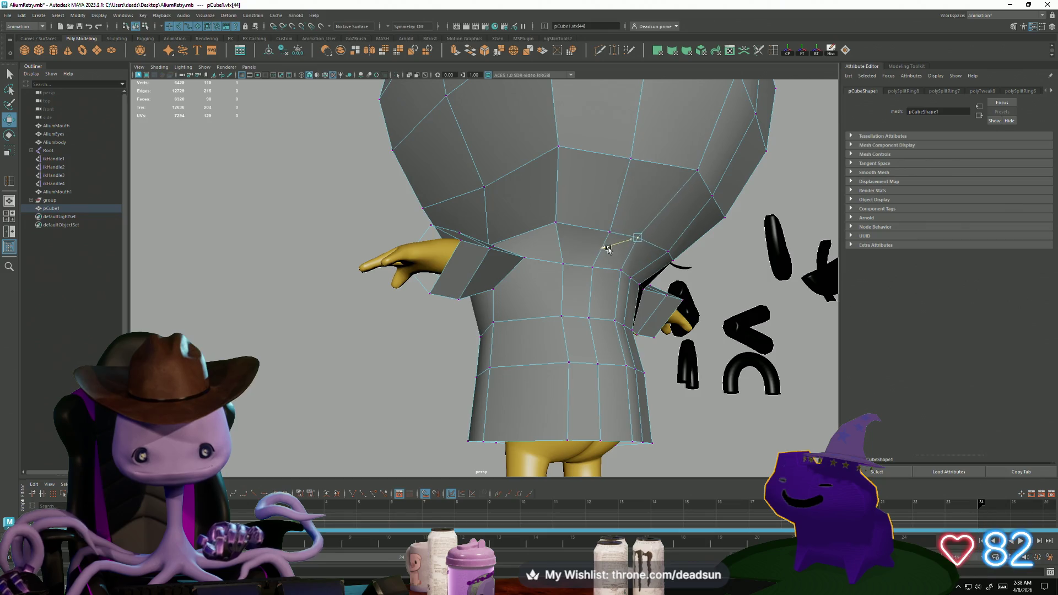
{"action": "left_click_drag", "start_coordinate": [621, 272], "coordinate": [457, 257], "text": "alt"}
{"action": "scroll", "coordinate": [458, 257], "scroll_direction": "down", "scroll_amount": 5}
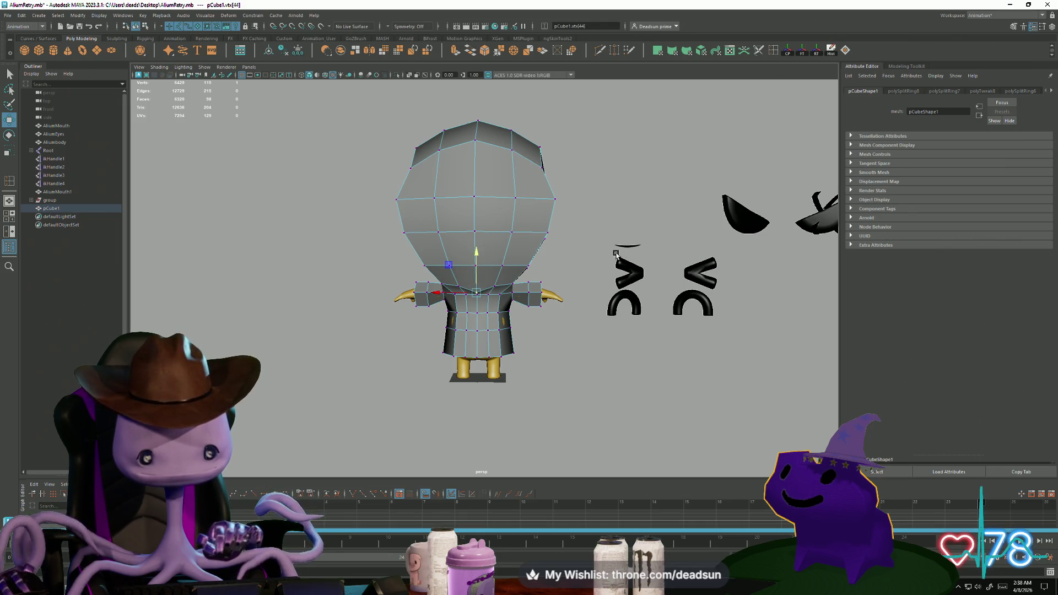
{"action": "left_click", "coordinate": [579, 245]}
{"action": "left_click", "coordinate": [497, 284]}
{"action": "scroll", "coordinate": [523, 349], "scroll_direction": "up", "scroll_amount": 4}
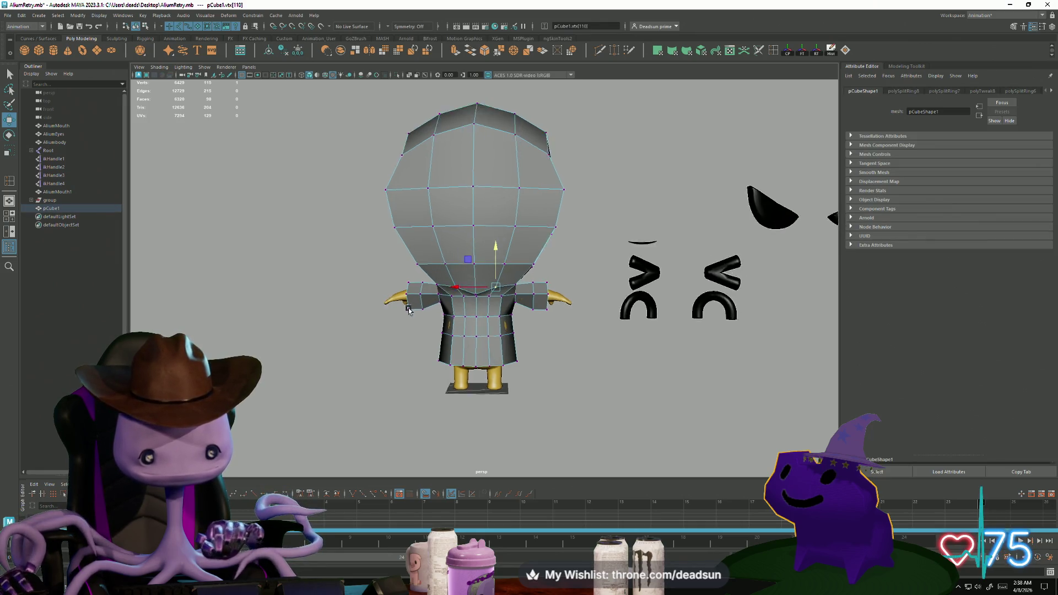
{"action": "left_click", "coordinate": [433, 298], "text": "shift"}
{"action": "left_click_drag", "start_coordinate": [465, 252], "coordinate": [466, 259]}
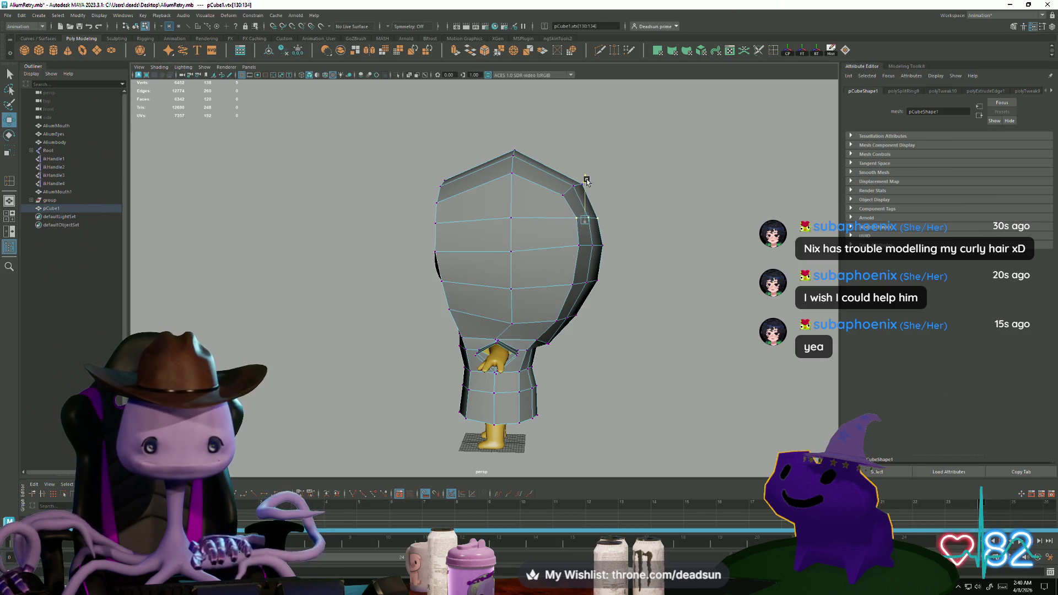
With the rotate tool active, select the grey suit mesh from behind
{"action": "key", "text": "e"}
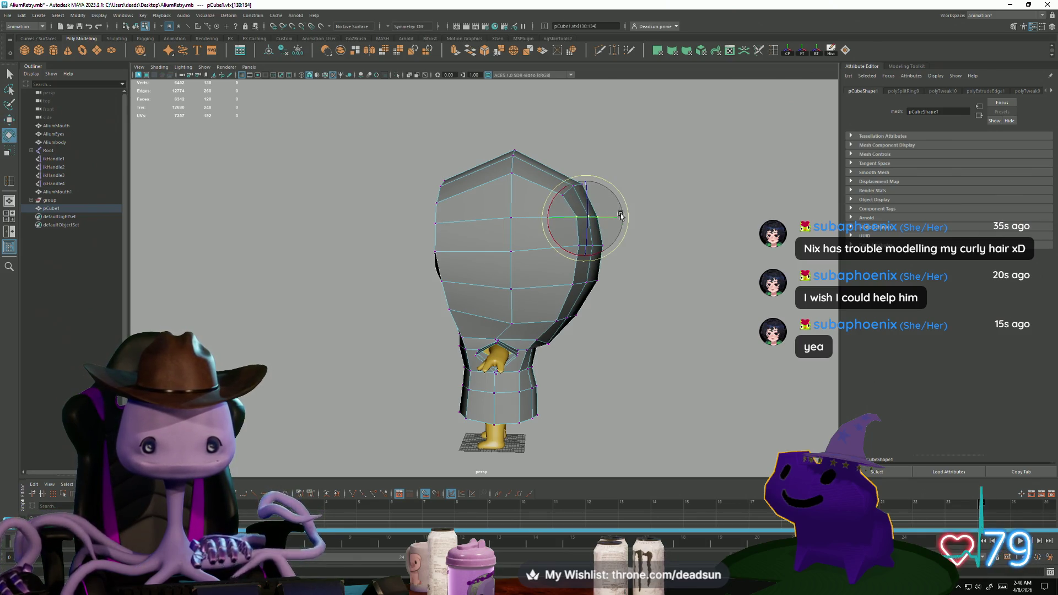
{"action": "mouse_move", "coordinate": [570, 261]}
{"action": "left_mouse_down", "text": "alt"}
{"action": "mouse_move", "coordinate": [594, 292]}
{"action": "mouse_move", "coordinate": [498, 292]}
{"action": "left_mouse_up", "text": "alt"}
{"action": "right_click_drag", "start_coordinate": [498, 292], "coordinate": [580, 300]}
{"action": "mouse_move", "coordinate": [580, 301]}
{"action": "left_mouse_down", "text": "alt"}
{"action": "mouse_move", "coordinate": [432, 307]}
{"action": "mouse_move", "coordinate": [402, 231]}
{"action": "mouse_move", "coordinate": [415, 335]}
{"action": "mouse_move", "coordinate": [407, 367]}
{"action": "left_mouse_up", "text": "alt"}
{"action": "left_click", "coordinate": [459, 299]}
{"action": "mouse_move", "coordinate": [459, 298]}
{"action": "left_mouse_down", "text": "alt"}
{"action": "mouse_move", "coordinate": [536, 411]}
{"action": "mouse_move", "coordinate": [468, 398]}
{"action": "mouse_move", "coordinate": [475, 411]}
{"action": "mouse_move", "coordinate": [509, 392]}
{"action": "left_mouse_up", "text": "alt"}
Switch the suit to vertex mode with F9 and pick vertices to move
{"action": "key", "text": "F9"}
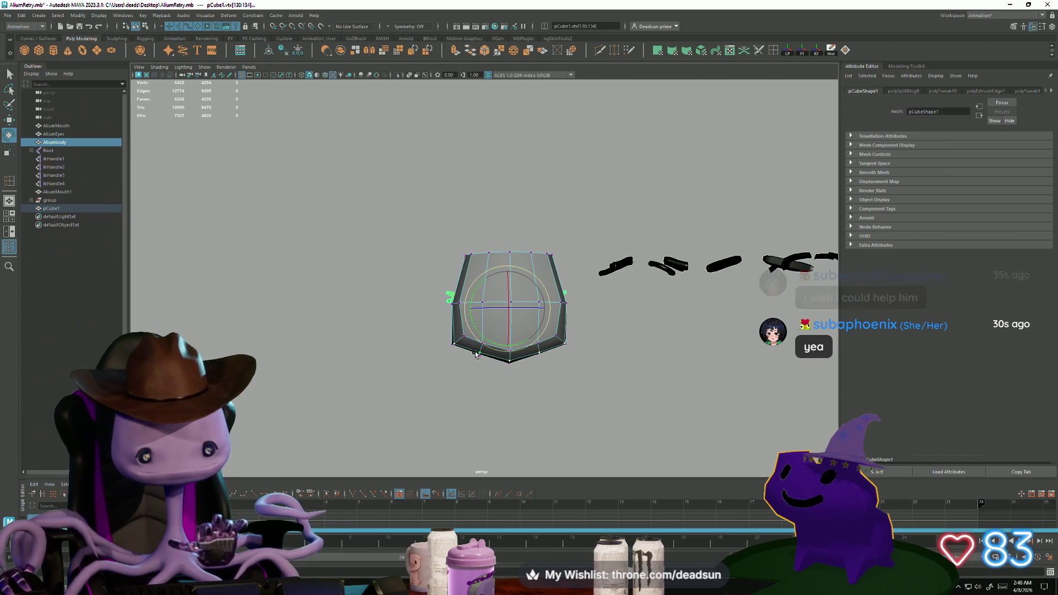
{"action": "left_click_drag", "start_coordinate": [470, 338], "coordinate": [471, 338]}
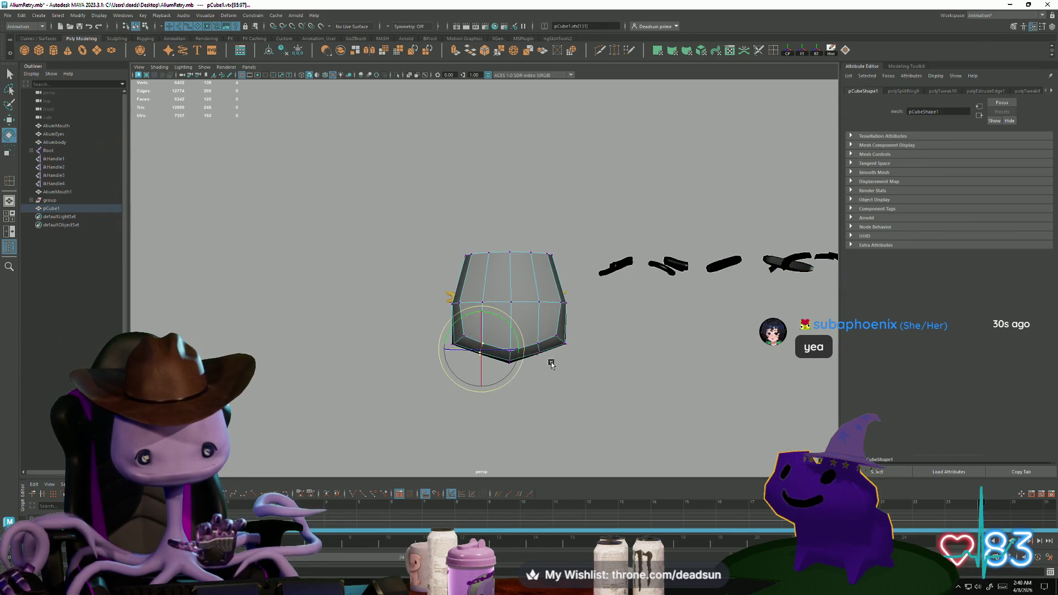
{"action": "left_click_drag", "start_coordinate": [547, 359], "coordinate": [543, 374], "text": "alt"}
{"action": "left_click_drag", "start_coordinate": [521, 334], "coordinate": [521, 334]}
{"action": "mouse_move", "coordinate": [522, 335]}
{"action": "left_mouse_down", "text": "alt"}
{"action": "mouse_move", "coordinate": [519, 269]}
{"action": "mouse_move", "coordinate": [509, 285]}
{"action": "mouse_move", "coordinate": [527, 397]}
{"action": "mouse_move", "coordinate": [542, 316]}
{"action": "left_mouse_up", "text": "alt"}
{"action": "key", "text": "w"}
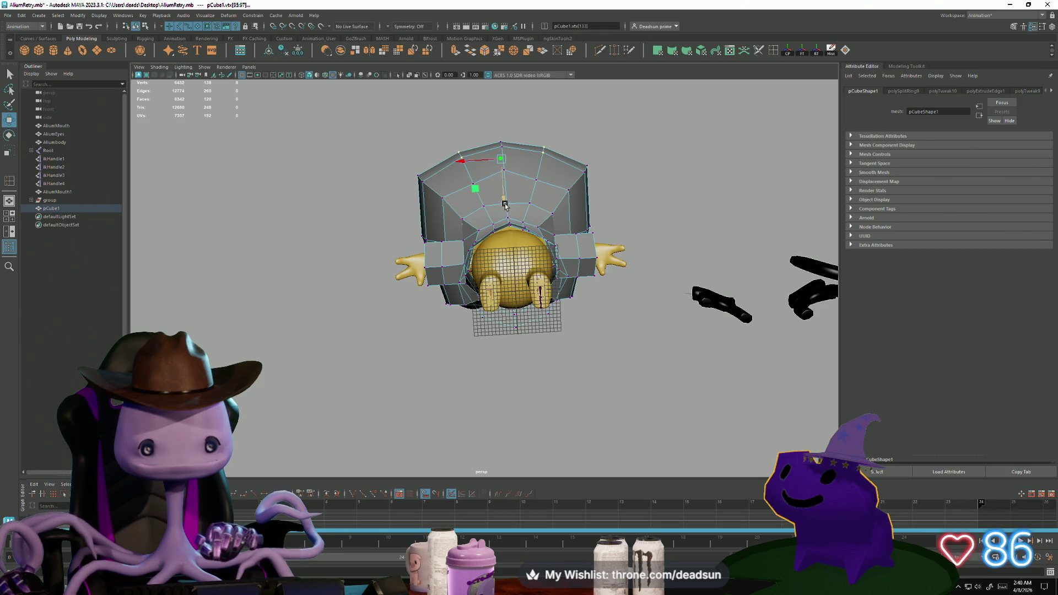
Orbit around the adjusted suit to a front view and deselect it
{"action": "scroll", "coordinate": [513, 208], "scroll_direction": "up", "scroll_amount": 4}
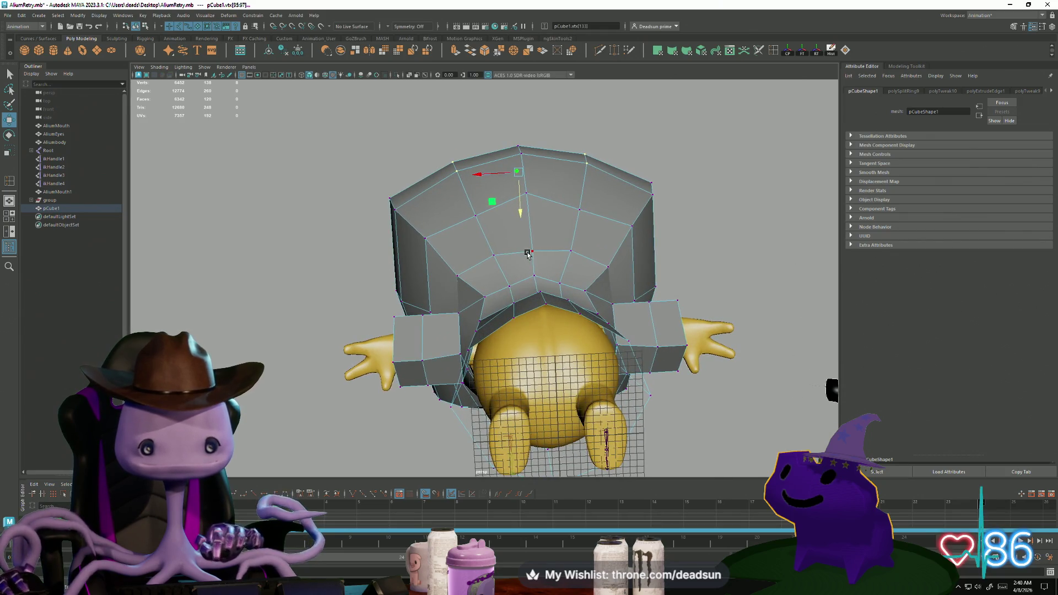
{"action": "mouse_move", "coordinate": [559, 318]}
{"action": "left_mouse_down", "text": "alt"}
{"action": "mouse_move", "coordinate": [608, 428]}
{"action": "mouse_move", "coordinate": [491, 361]}
{"action": "mouse_move", "coordinate": [547, 374]}
{"action": "mouse_move", "coordinate": [560, 357]}
{"action": "mouse_move", "coordinate": [532, 234]}
{"action": "left_mouse_up", "text": "alt"}
{"action": "right_click_drag", "start_coordinate": [532, 235], "coordinate": [532, 234]}
{"action": "left_click", "coordinate": [519, 349]}
{"action": "scroll", "coordinate": [436, 369], "scroll_direction": "down", "scroll_amount": 3}
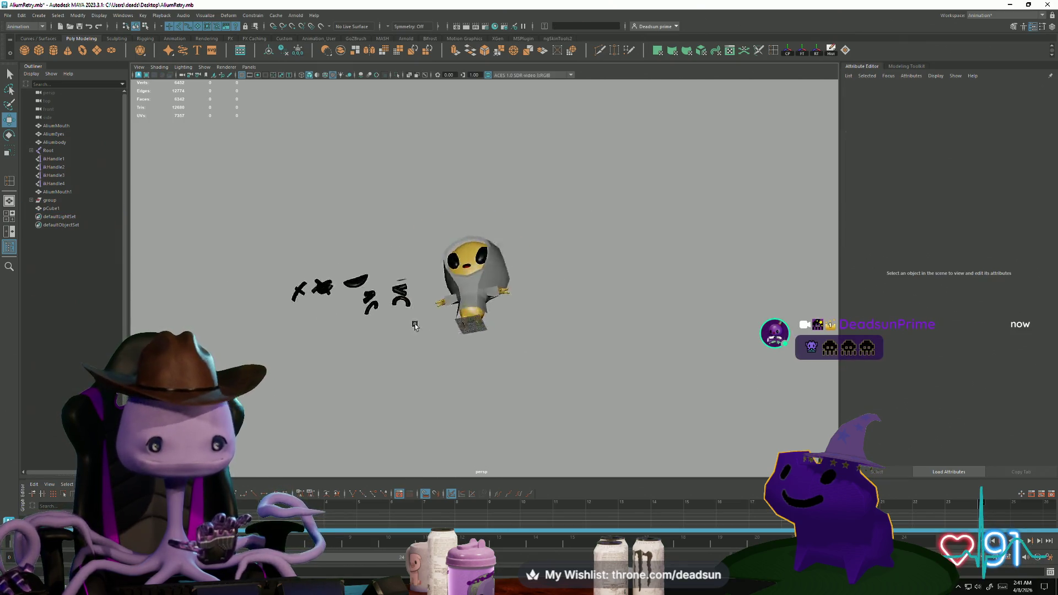
Frame the suit, switch to the Modeling menu set, and apply Mesh Display > Soften Edge
{"action": "left_click", "coordinate": [481, 247]}
{"action": "key", "text": "f"}
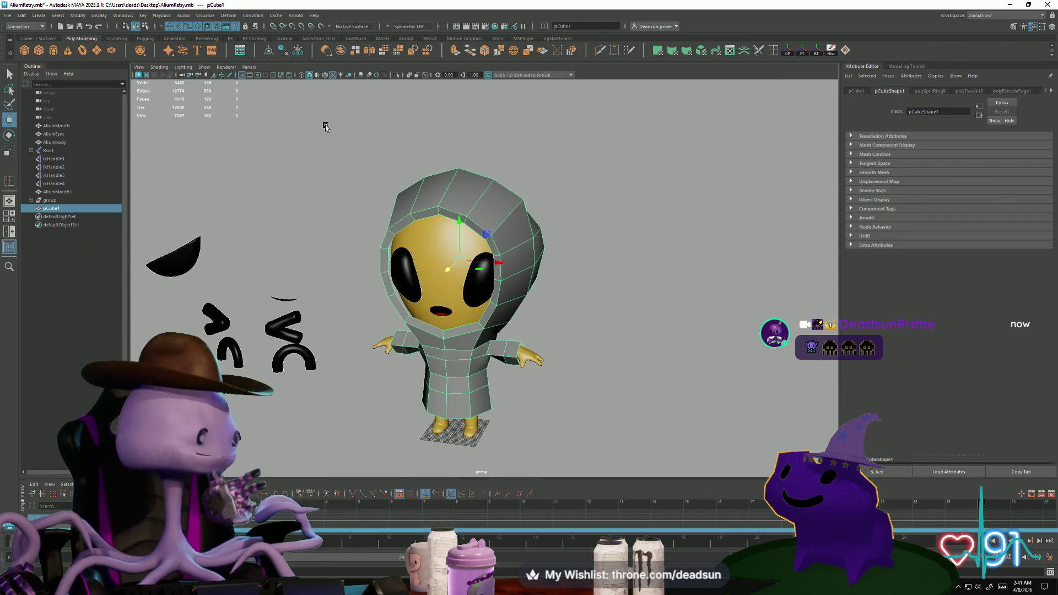
{"action": "left_click", "coordinate": [144, 15]}
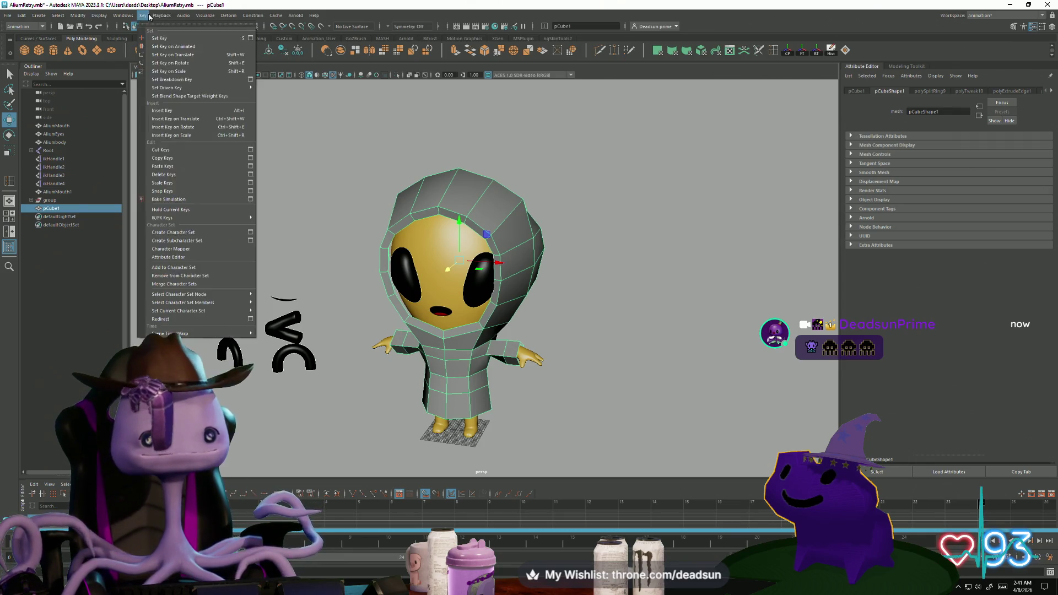
{"action": "left_click", "coordinate": [39, 26]}
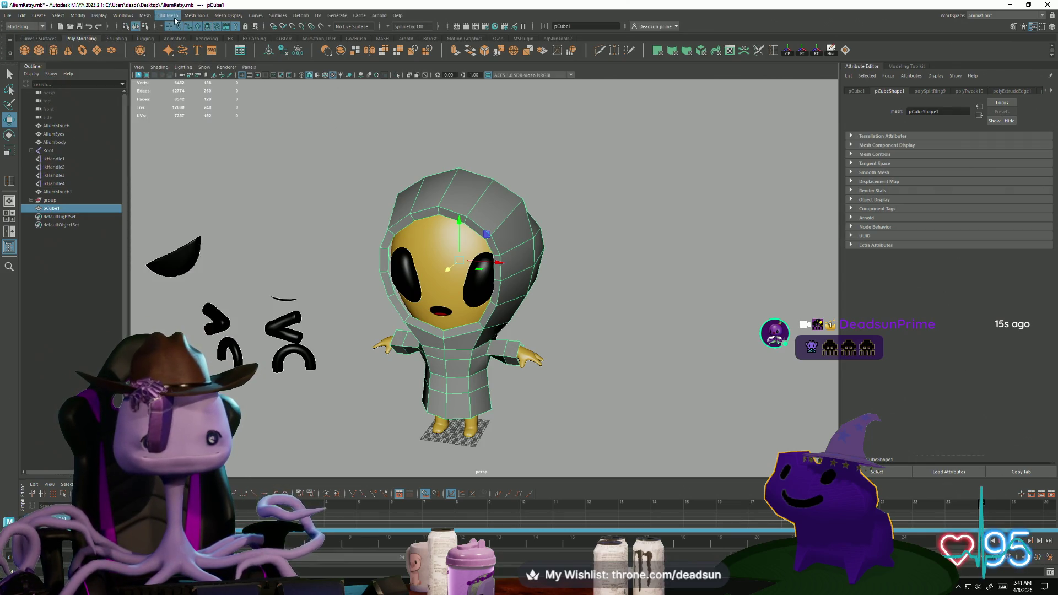
{"action": "left_click", "coordinate": [196, 15]}
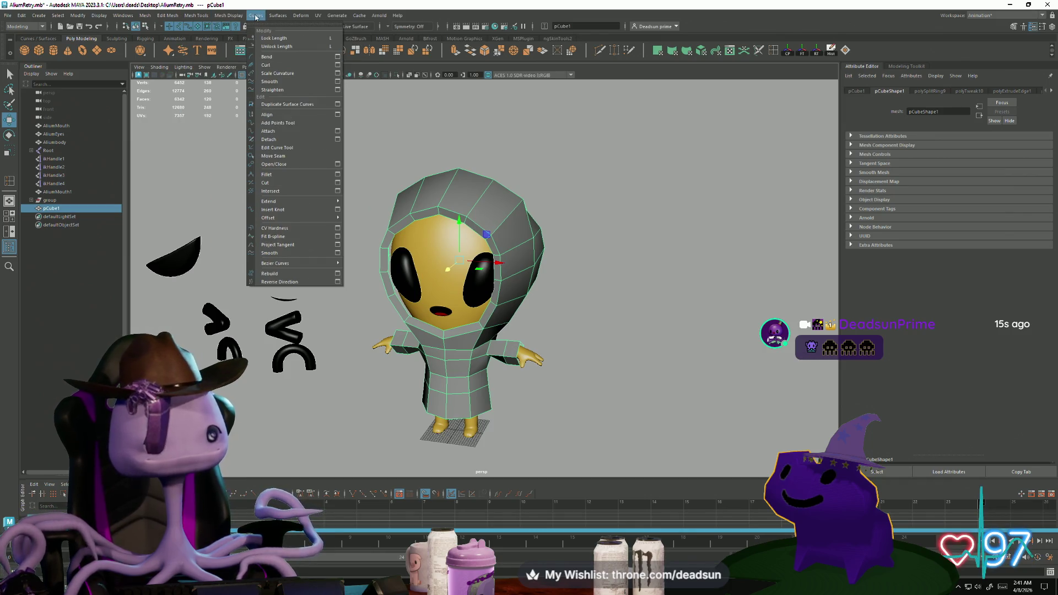
{"action": "left_click", "coordinate": [241, 90]}
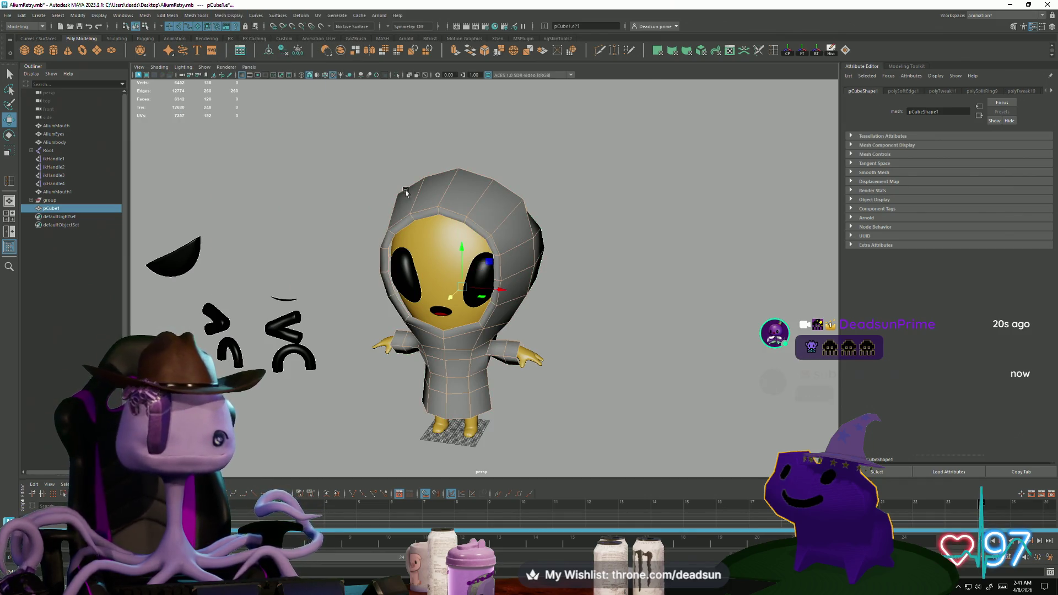
{"action": "left_click", "coordinate": [386, 372]}
Reselect the suit, pick a vertex in F9 vertex mode, and switch to scaling
{"action": "scroll", "coordinate": [385, 372], "scroll_direction": "down", "scroll_amount": 3}
{"action": "left_click_drag", "start_coordinate": [385, 372], "coordinate": [401, 359], "text": "alt"}
{"action": "scroll", "coordinate": [632, 406], "scroll_direction": "up", "scroll_amount": 3}
{"action": "mouse_move", "coordinate": [633, 406]}
{"action": "left_mouse_down", "text": "alt"}
{"action": "mouse_move", "coordinate": [419, 364]}
{"action": "mouse_move", "coordinate": [449, 366]}
{"action": "left_mouse_up", "text": "alt"}
{"action": "left_click", "coordinate": [448, 366]}
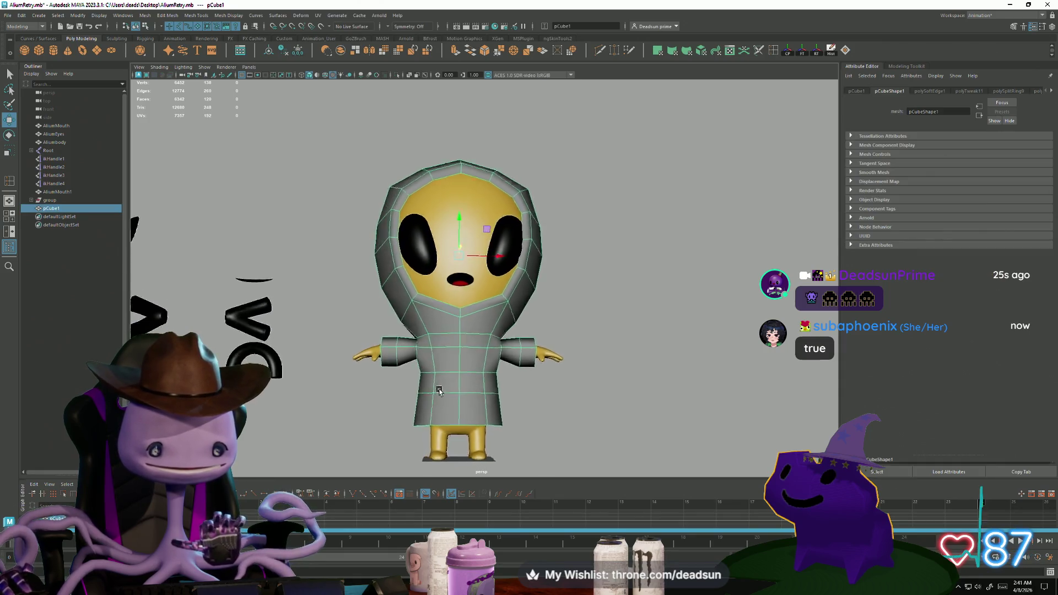
{"action": "scroll", "coordinate": [479, 430], "scroll_direction": "up", "scroll_amount": 5}
{"action": "key", "text": "F9"}
{"action": "left_click", "coordinate": [365, 290]}
{"action": "mouse_move", "coordinate": [522, 329]}
{"action": "left_mouse_down", "text": "alt"}
{"action": "mouse_move", "coordinate": [475, 407]}
{"action": "mouse_move", "coordinate": [512, 420]}
{"action": "mouse_move", "coordinate": [479, 297]}
{"action": "left_mouse_up", "text": "alt"}
{"action": "key", "text": "r"}
{"action": "right_click", "coordinate": [478, 279]}
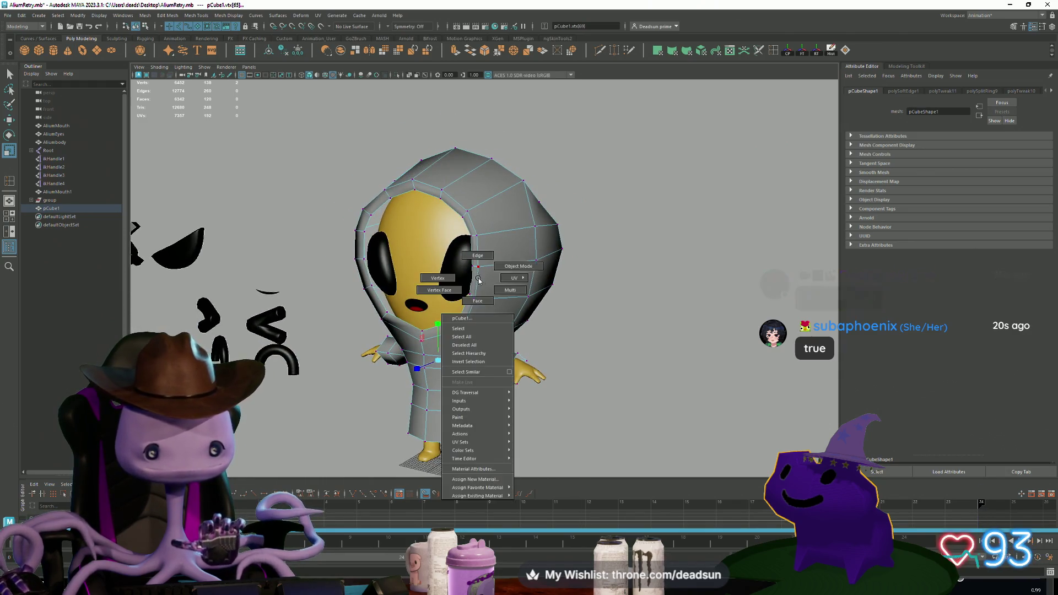
Return the suit to object mode and apply Mesh > Smooth to it
{"action": "right_click_drag", "start_coordinate": [479, 280], "coordinate": [637, 248]}
{"action": "mouse_move", "coordinate": [638, 248]}
{"action": "left_mouse_down", "text": "alt"}
{"action": "mouse_move", "coordinate": [451, 337]}
{"action": "mouse_move", "coordinate": [406, 344]}
{"action": "left_mouse_up", "text": "alt"}
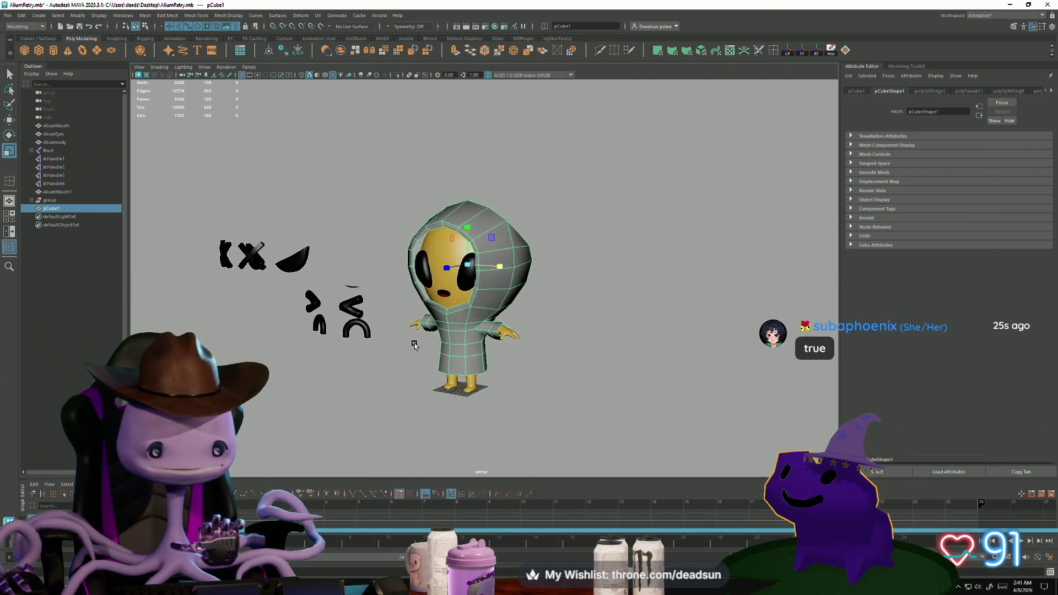
{"action": "scroll", "coordinate": [413, 344], "scroll_direction": "up", "scroll_amount": 5}
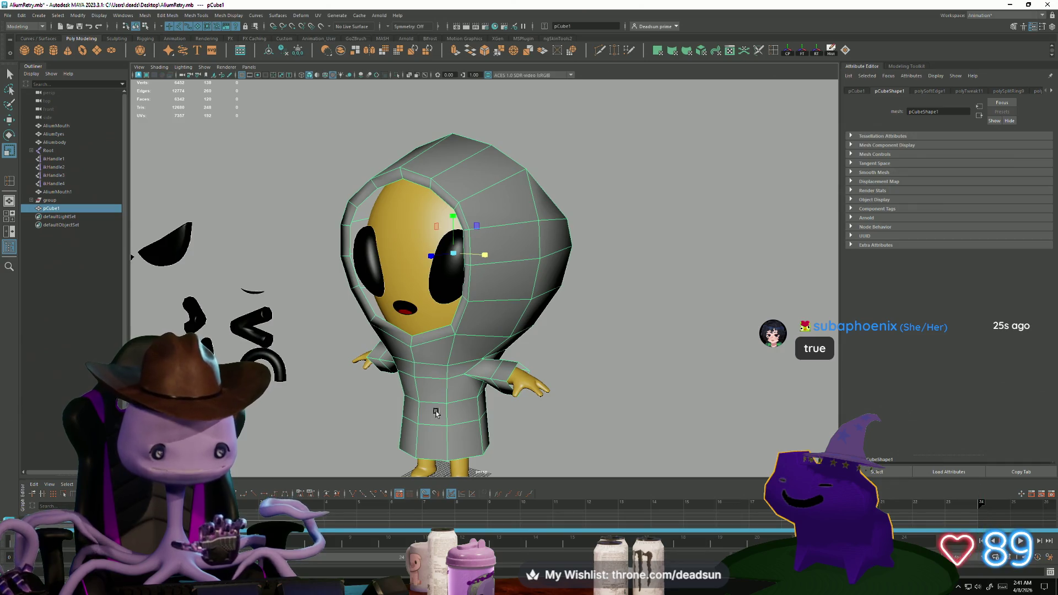
{"action": "scroll", "coordinate": [423, 403], "scroll_direction": "down", "scroll_amount": 3}
{"action": "mouse_move", "coordinate": [423, 403]}
{"action": "left_mouse_down", "text": "alt"}
{"action": "mouse_move", "coordinate": [338, 408]}
{"action": "mouse_move", "coordinate": [454, 406]}
{"action": "mouse_move", "coordinate": [411, 408]}
{"action": "left_mouse_up", "text": "alt"}
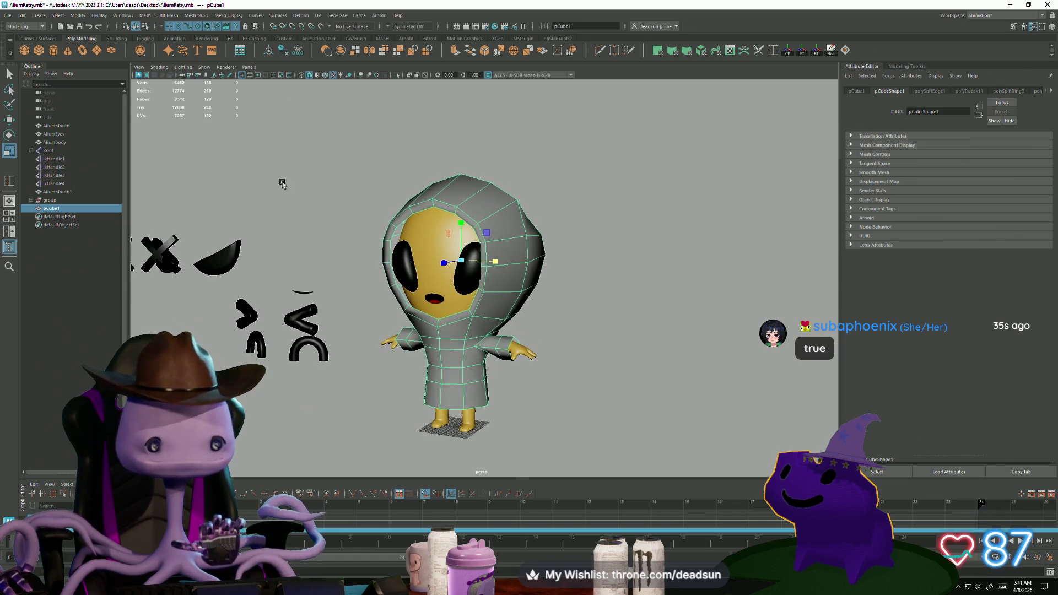
{"action": "left_click", "coordinate": [166, 16]}
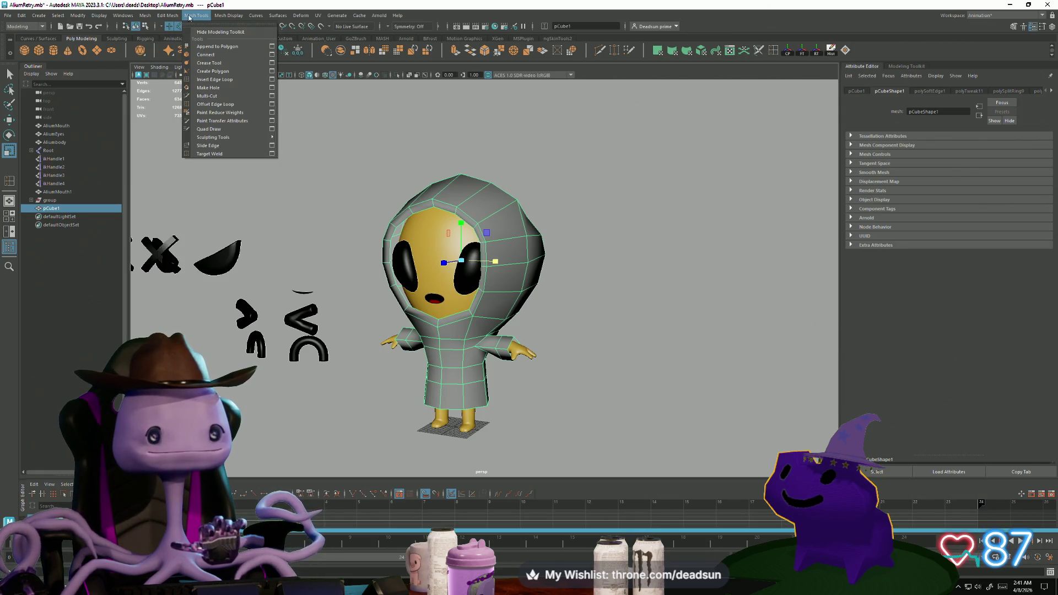
{"action": "mouse_move", "coordinate": [146, 17]}
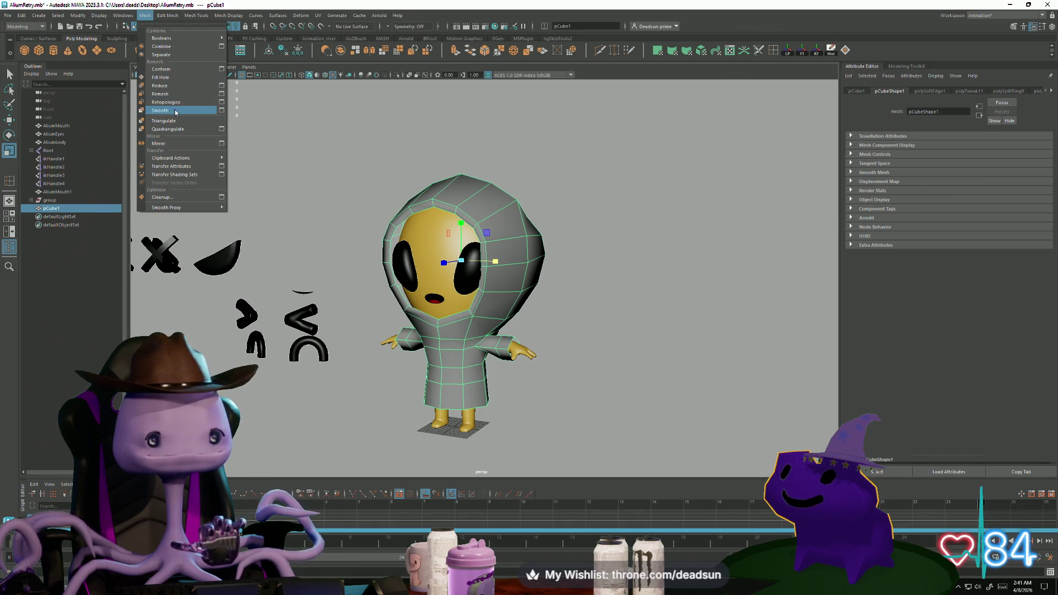
{"action": "left_click", "coordinate": [175, 110]}
Inspect the smoothed suit from front and side views, then reselect it
{"action": "left_click", "coordinate": [309, 193]}
{"action": "mouse_move", "coordinate": [309, 194]}
{"action": "left_mouse_down", "text": "alt"}
{"action": "mouse_move", "coordinate": [399, 279]}
{"action": "mouse_move", "coordinate": [374, 309]}
{"action": "mouse_move", "coordinate": [303, 303]}
{"action": "left_mouse_up", "text": "alt"}
{"action": "left_click", "coordinate": [399, 279]}
{"action": "scroll", "coordinate": [396, 282], "scroll_direction": "up", "scroll_amount": 4}
{"action": "mouse_move", "coordinate": [316, 341]}
{"action": "left_mouse_down", "text": "alt"}
{"action": "mouse_move", "coordinate": [328, 352]}
{"action": "mouse_move", "coordinate": [271, 345]}
{"action": "mouse_move", "coordinate": [376, 361]}
{"action": "mouse_move", "coordinate": [418, 341]}
{"action": "left_mouse_up", "text": "alt"}
{"action": "right_click", "coordinate": [468, 369]}
{"action": "left_click", "coordinate": [414, 306]}
{"action": "mouse_move", "coordinate": [415, 305]}
{"action": "left_mouse_down", "text": "alt"}
{"action": "mouse_move", "coordinate": [352, 324]}
{"action": "mouse_move", "coordinate": [389, 327]}
{"action": "mouse_move", "coordinate": [422, 291]}
{"action": "mouse_move", "coordinate": [330, 326]}
{"action": "mouse_move", "coordinate": [283, 319]}
{"action": "mouse_move", "coordinate": [269, 331]}
{"action": "mouse_move", "coordinate": [237, 306]}
{"action": "mouse_move", "coordinate": [240, 329]}
{"action": "mouse_move", "coordinate": [315, 341]}
{"action": "mouse_move", "coordinate": [383, 336]}
{"action": "mouse_move", "coordinate": [369, 342]}
{"action": "left_mouse_up", "text": "alt"}
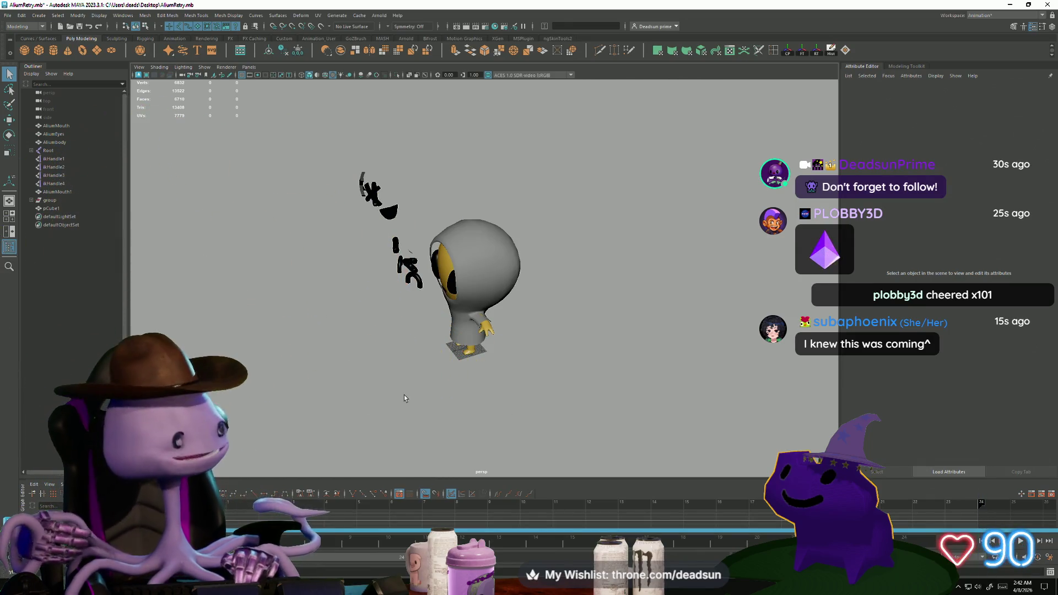
{"action": "left_click_drag", "start_coordinate": [413, 315], "coordinate": [471, 296], "text": "alt"}
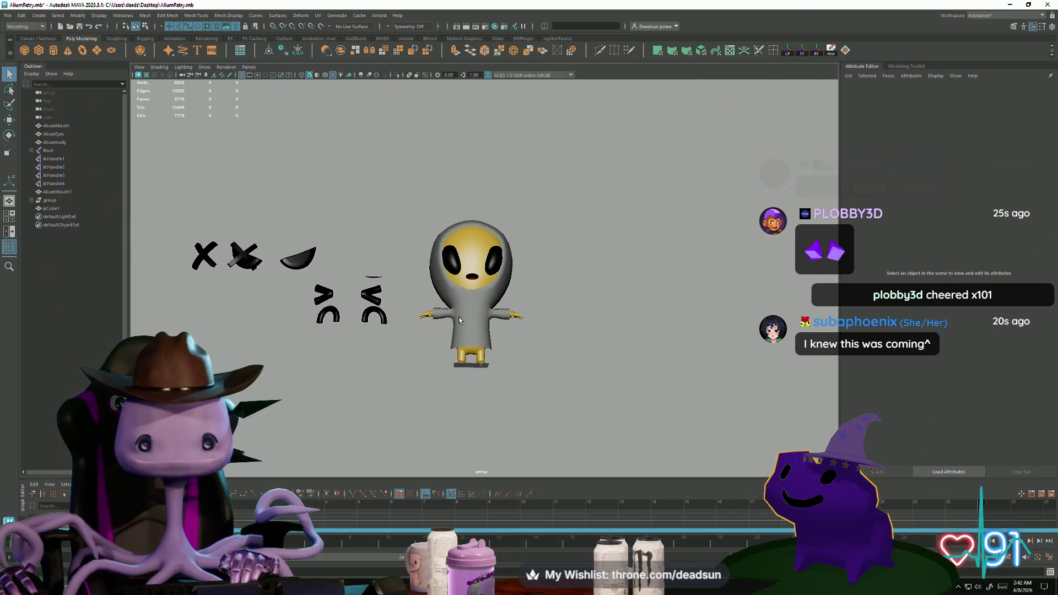
{"action": "left_click", "coordinate": [458, 320]}
{"action": "scroll", "coordinate": [509, 401], "scroll_direction": "up", "scroll_amount": 5}
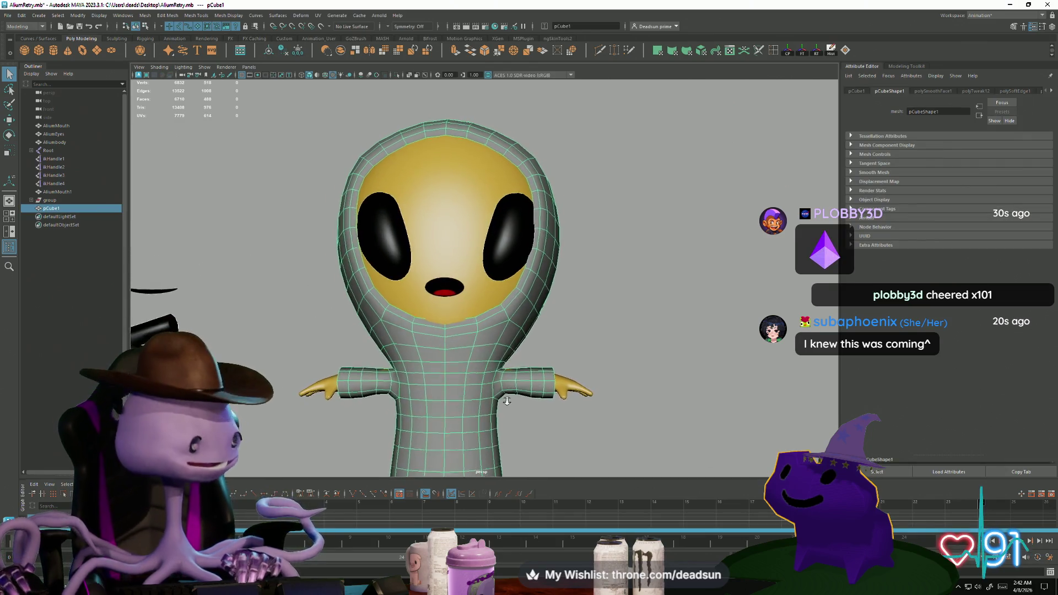
{"action": "scroll", "coordinate": [509, 401], "scroll_direction": "down", "scroll_amount": 5}
{"action": "mouse_move", "coordinate": [509, 401]}
{"action": "left_mouse_down", "text": "alt"}
{"action": "mouse_move", "coordinate": [577, 393]}
{"action": "mouse_move", "coordinate": [538, 371]}
{"action": "mouse_move", "coordinate": [435, 359]}
{"action": "left_mouse_up", "text": "alt"}
{"action": "left_click", "coordinate": [577, 393]}
{"action": "scroll", "coordinate": [435, 359], "scroll_direction": "up", "scroll_amount": 3}
{"action": "left_click", "coordinate": [436, 359]}
{"action": "scroll", "coordinate": [397, 331], "scroll_direction": "up", "scroll_amount": 5}
{"action": "right_click_drag", "start_coordinate": [383, 318], "coordinate": [357, 317]}
{"action": "left_click", "coordinate": [344, 316]}
{"action": "left_click_drag", "start_coordinate": [345, 317], "coordinate": [714, 345], "text": "alt"}
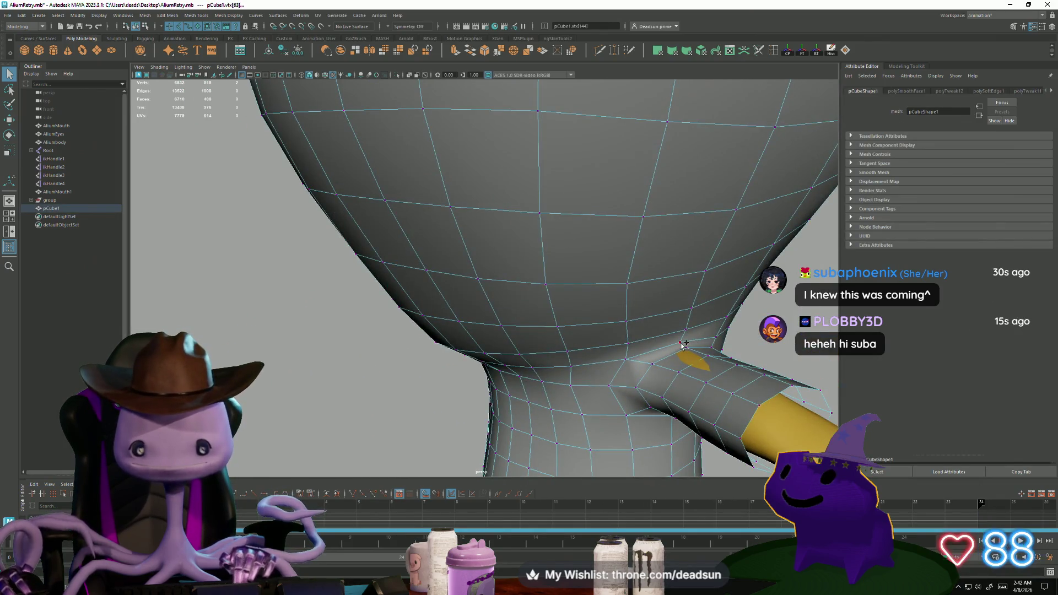
{"action": "scroll", "coordinate": [691, 351], "scroll_direction": "down", "scroll_amount": 5}
{"action": "scroll", "coordinate": [513, 394], "scroll_direction": "up", "scroll_amount": 3}
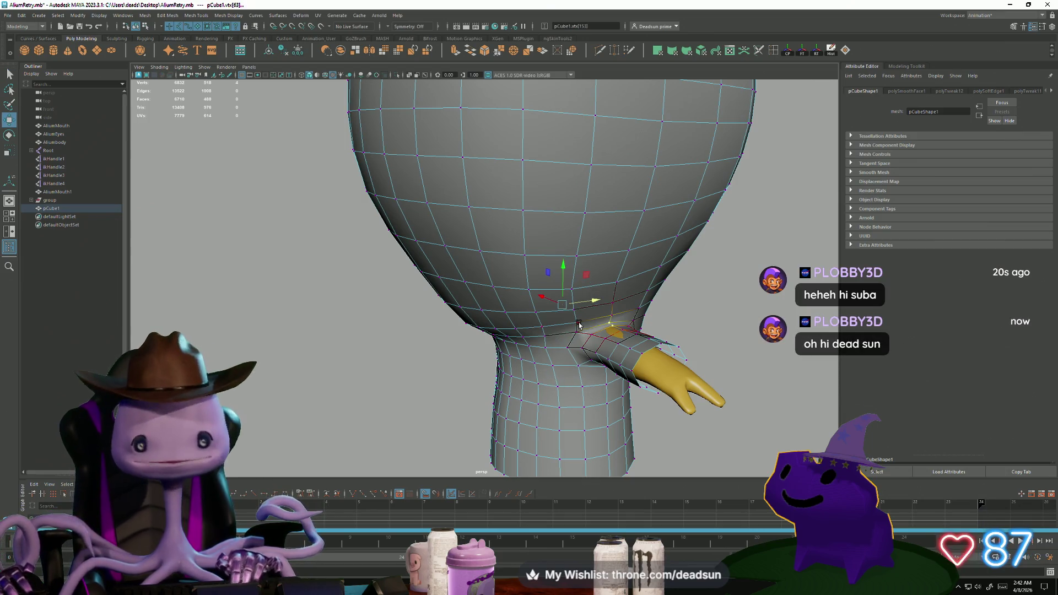
{"action": "left_click_drag", "start_coordinate": [492, 344], "coordinate": [556, 346], "text": "alt"}
{"action": "left_click_drag", "start_coordinate": [455, 366], "coordinate": [494, 379], "text": "alt"}
{"action": "scroll", "coordinate": [486, 378], "scroll_direction": "up", "scroll_amount": 5}
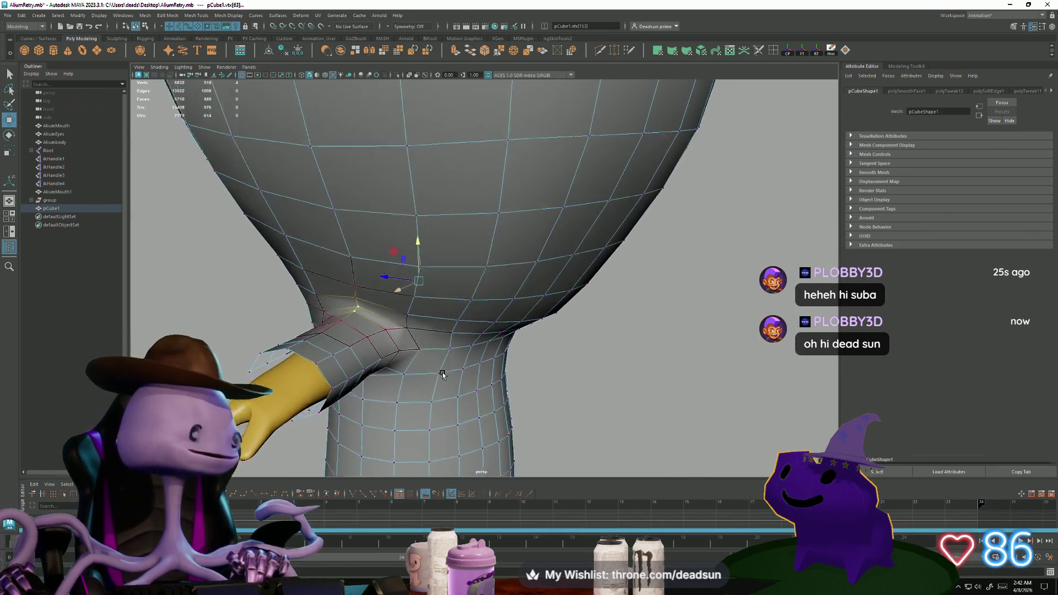
{"action": "right_click_drag", "start_coordinate": [416, 276], "coordinate": [420, 259]}
{"action": "left_click", "coordinate": [421, 260]}
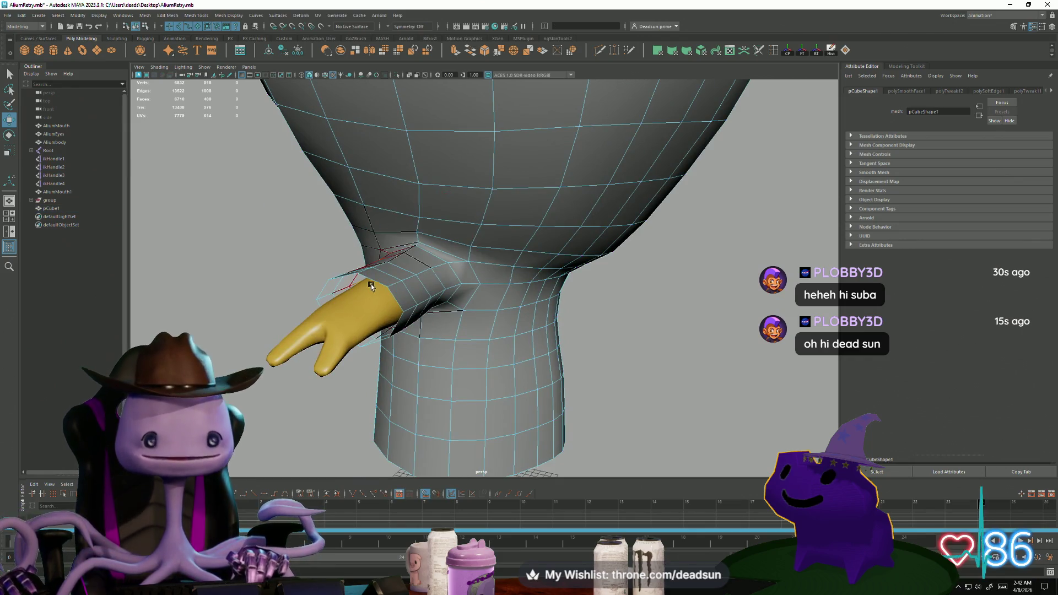
{"action": "left_click_drag", "start_coordinate": [374, 284], "coordinate": [551, 281], "text": "alt"}
{"action": "left_click_drag", "start_coordinate": [406, 323], "coordinate": [342, 248], "text": "alt"}
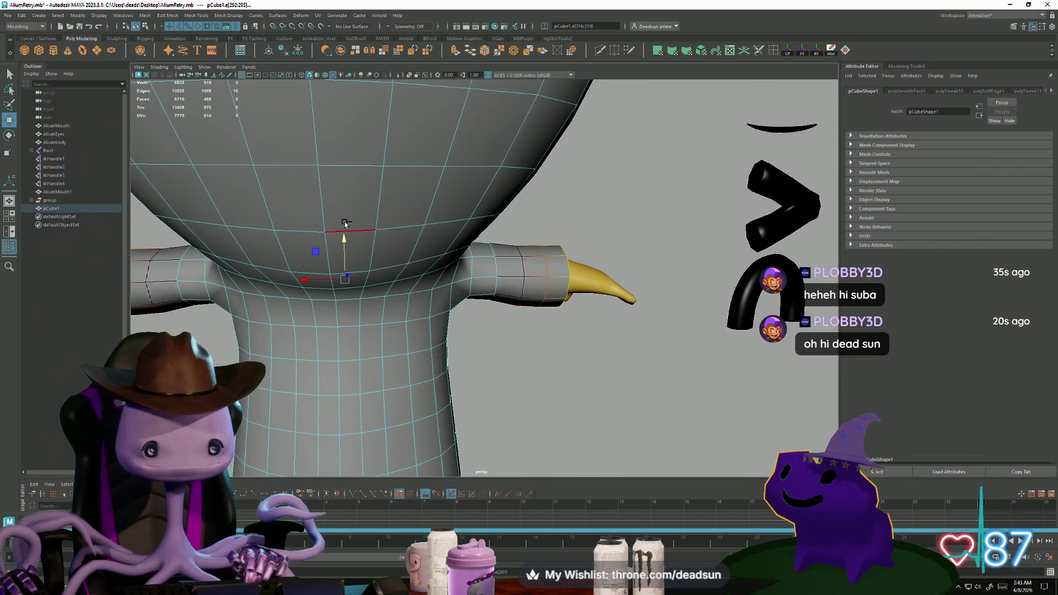
{"action": "left_click_drag", "start_coordinate": [353, 244], "coordinate": [402, 342], "text": "alt"}
{"action": "right_click_drag", "start_coordinate": [481, 352], "coordinate": [524, 342]}
{"action": "mouse_move", "coordinate": [448, 261]}
{"action": "right_mouse_down"}
{"action": "mouse_move", "coordinate": [502, 243]}
{"action": "mouse_move", "coordinate": [639, 257]}
{"action": "right_mouse_up"}
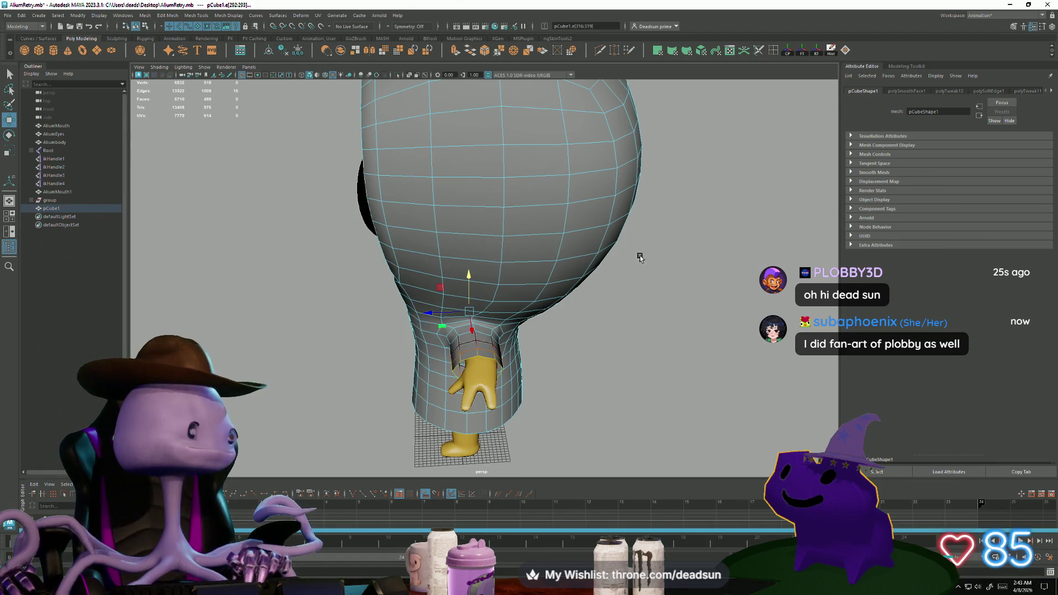
{"action": "left_click", "coordinate": [673, 326]}
{"action": "left_click_drag", "start_coordinate": [673, 326], "coordinate": [524, 358], "text": "alt"}
{"action": "right_click_drag", "start_coordinate": [523, 358], "coordinate": [571, 351], "text": "alt"}
{"action": "mouse_move", "coordinate": [571, 350]}
{"action": "left_mouse_down", "text": "alt"}
{"action": "mouse_move", "coordinate": [617, 355]}
{"action": "mouse_move", "coordinate": [542, 362]}
{"action": "left_mouse_up", "text": "alt"}
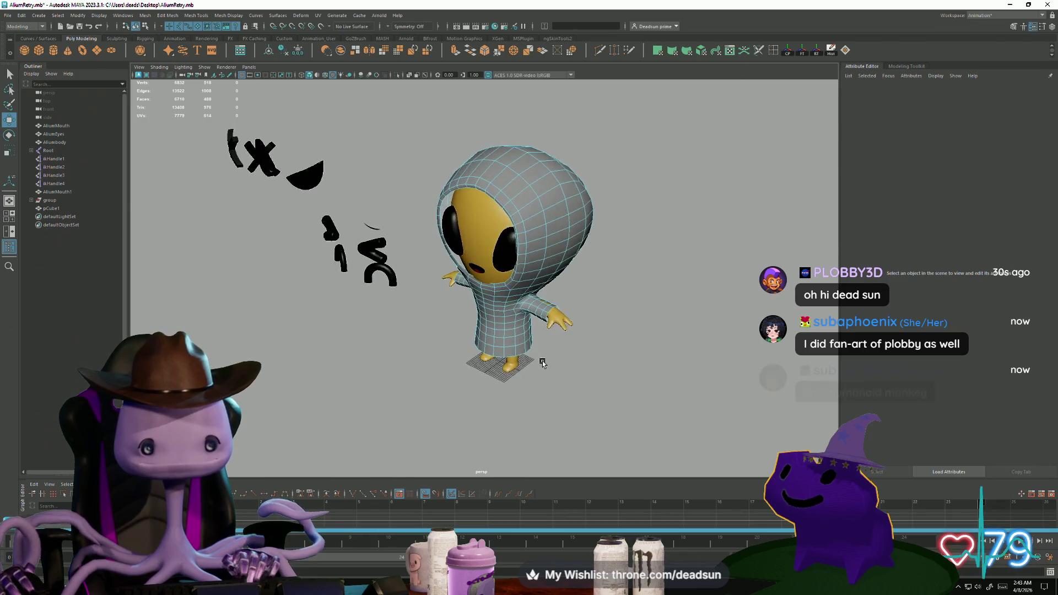
Tumble around the character, select a face on the suit's collar, then clear it
{"action": "right_click_drag", "start_coordinate": [541, 362], "coordinate": [436, 333], "text": "alt"}
{"action": "mouse_move", "coordinate": [510, 325]}
{"action": "left_mouse_down", "text": "alt"}
{"action": "mouse_move", "coordinate": [567, 331]}
{"action": "mouse_move", "coordinate": [472, 349]}
{"action": "mouse_move", "coordinate": [482, 333]}
{"action": "mouse_move", "coordinate": [477, 342]}
{"action": "left_mouse_up", "text": "alt"}
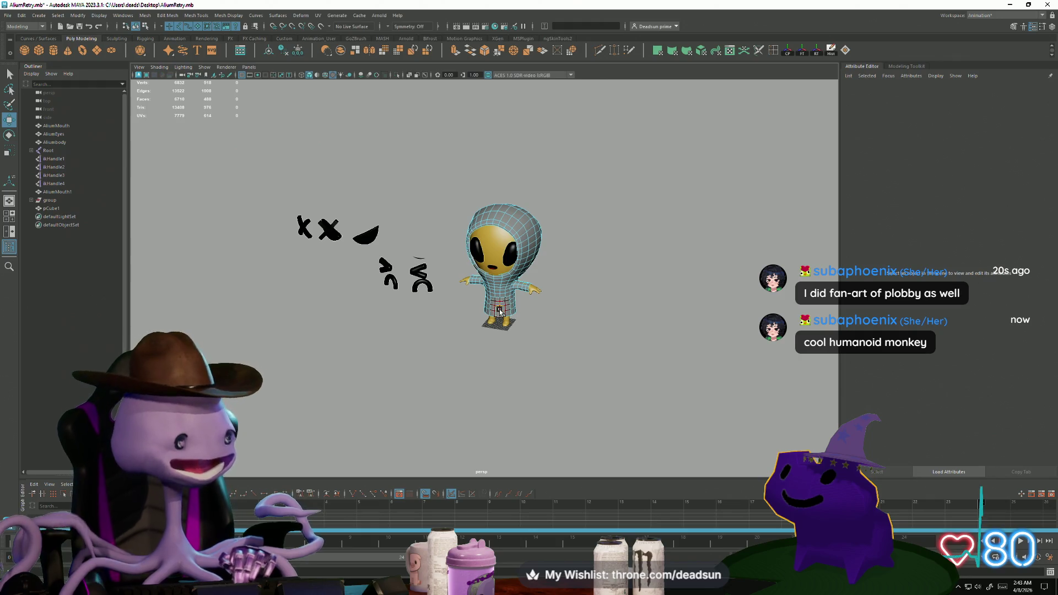
{"action": "left_click_drag", "start_coordinate": [532, 267], "coordinate": [606, 352], "text": "alt"}
{"action": "right_click_drag", "start_coordinate": [606, 352], "coordinate": [723, 357], "text": "alt"}
{"action": "right_click_drag", "start_coordinate": [529, 217], "coordinate": [501, 225]}
{"action": "left_click", "coordinate": [549, 220]}
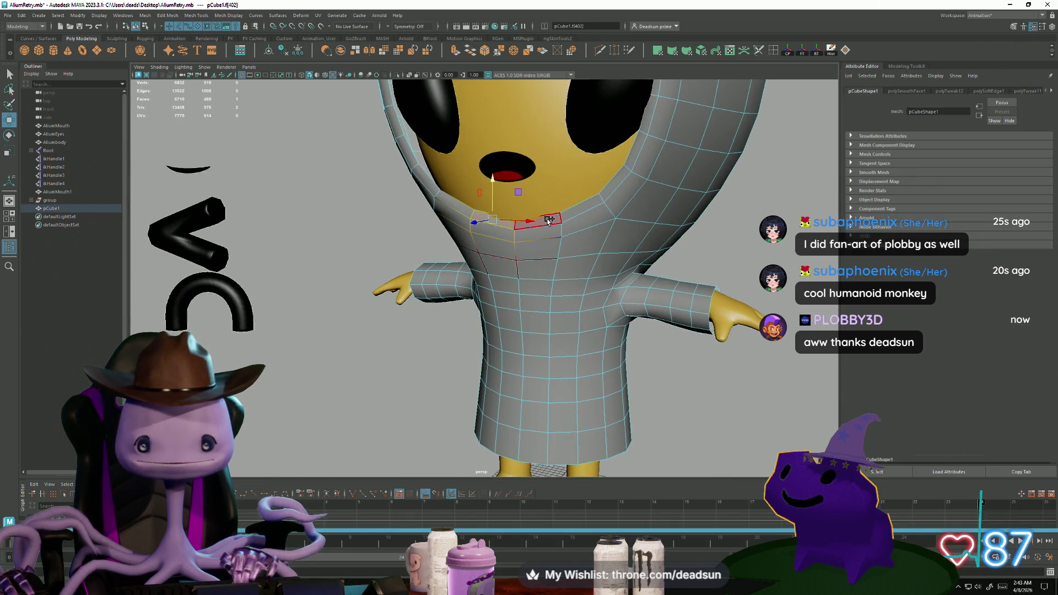
{"action": "left_click_drag", "start_coordinate": [542, 224], "coordinate": [471, 251], "text": "alt"}
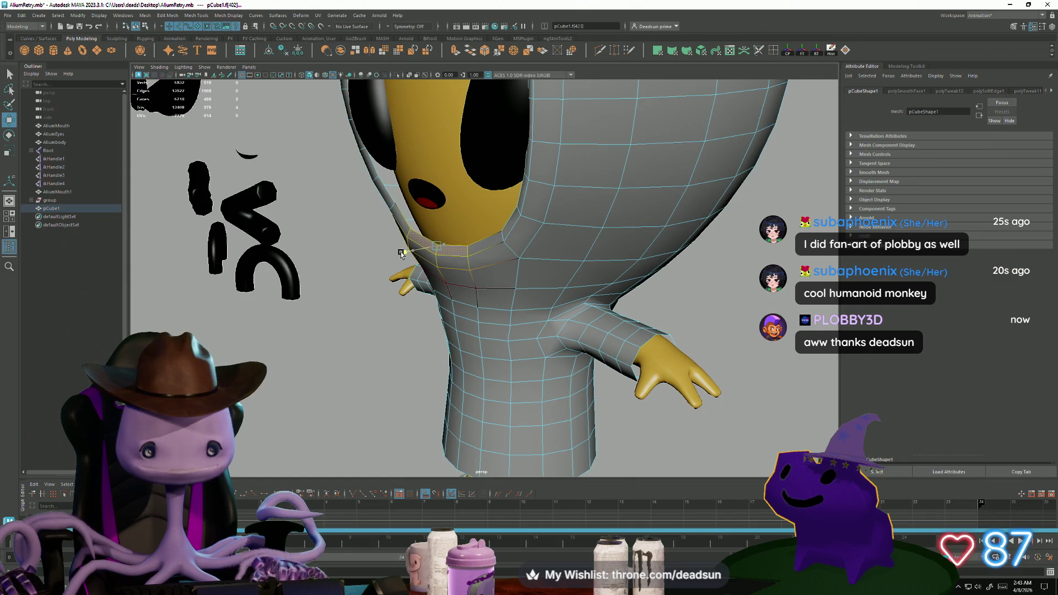
{"action": "mouse_move", "coordinate": [404, 252]}
{"action": "left_mouse_down", "text": "alt"}
{"action": "mouse_move", "coordinate": [435, 292]}
{"action": "mouse_move", "coordinate": [427, 283]}
{"action": "mouse_move", "coordinate": [412, 291]}
{"action": "left_mouse_up", "text": "alt"}
{"action": "scroll", "coordinate": [412, 292], "scroll_direction": "down", "scroll_amount": 5}
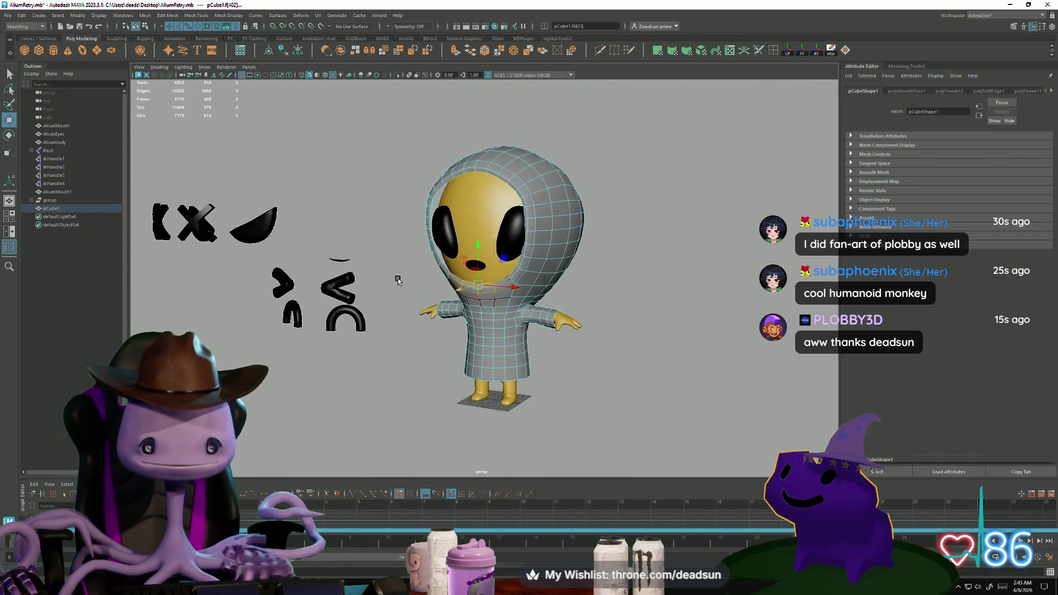
{"action": "left_click", "coordinate": [590, 170]}
View the alien from behind and below, then select a face under the Aliumbody mesh
{"action": "mouse_move", "coordinate": [533, 287]}
{"action": "left_mouse_down", "text": "alt"}
{"action": "mouse_move", "coordinate": [633, 326]}
{"action": "mouse_move", "coordinate": [293, 298]}
{"action": "left_mouse_up", "text": "alt"}
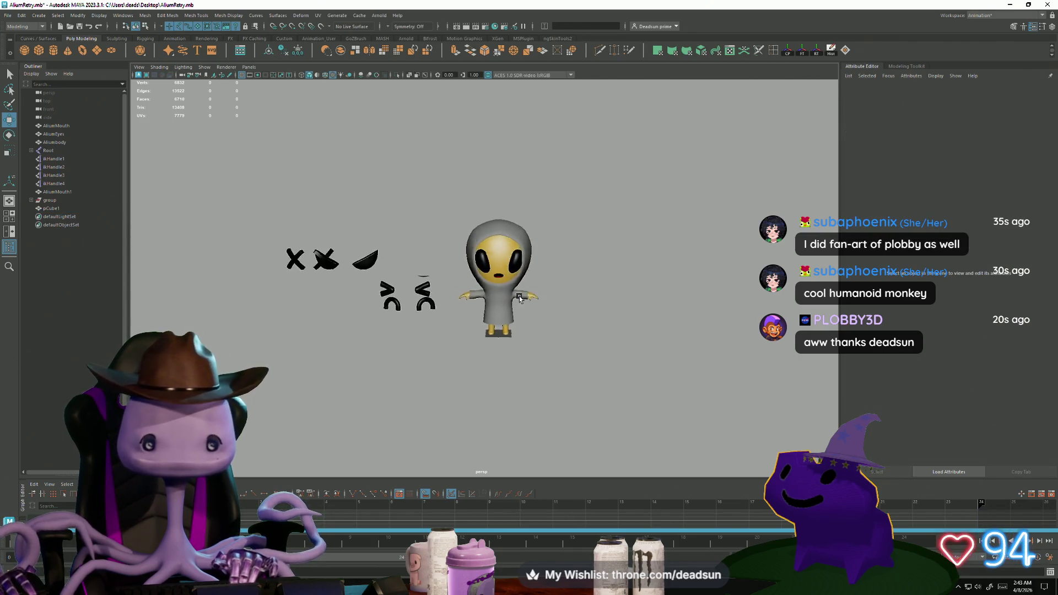
{"action": "left_click_drag", "start_coordinate": [518, 299], "coordinate": [512, 299], "text": "alt"}
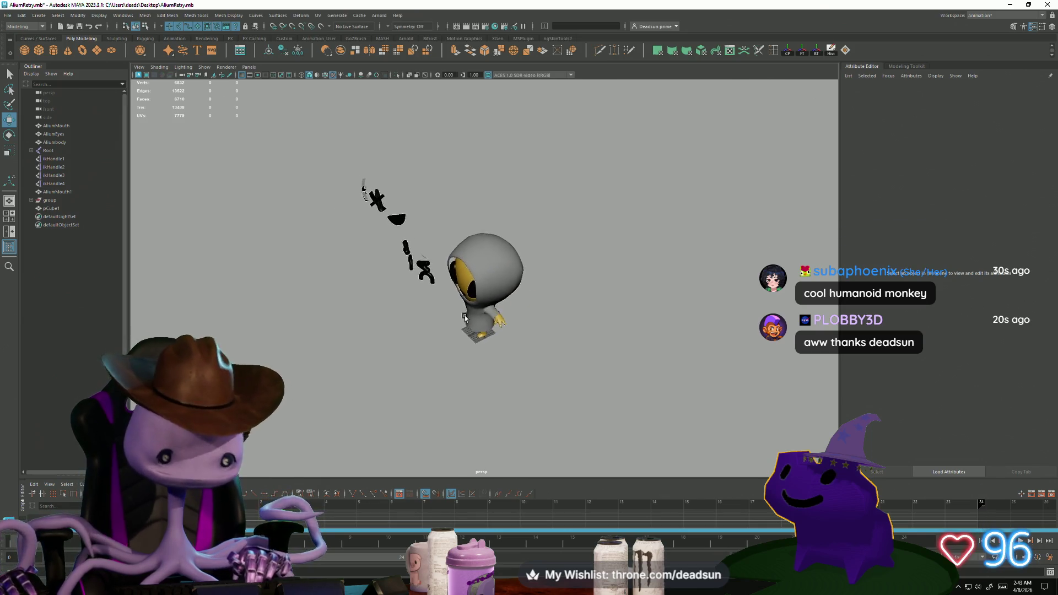
{"action": "mouse_move", "coordinate": [485, 312]}
{"action": "left_mouse_down", "text": "alt"}
{"action": "mouse_move", "coordinate": [530, 302]}
{"action": "mouse_move", "coordinate": [406, 299]}
{"action": "mouse_move", "coordinate": [449, 306]}
{"action": "left_mouse_up", "text": "alt"}
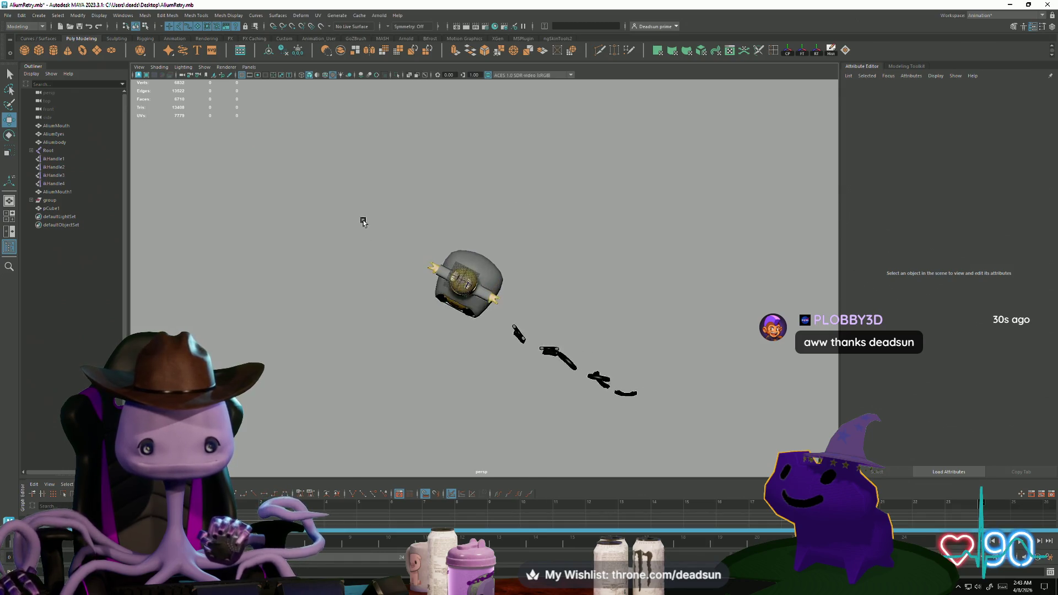
{"action": "right_click_drag", "start_coordinate": [347, 262], "coordinate": [750, 422], "text": "alt"}
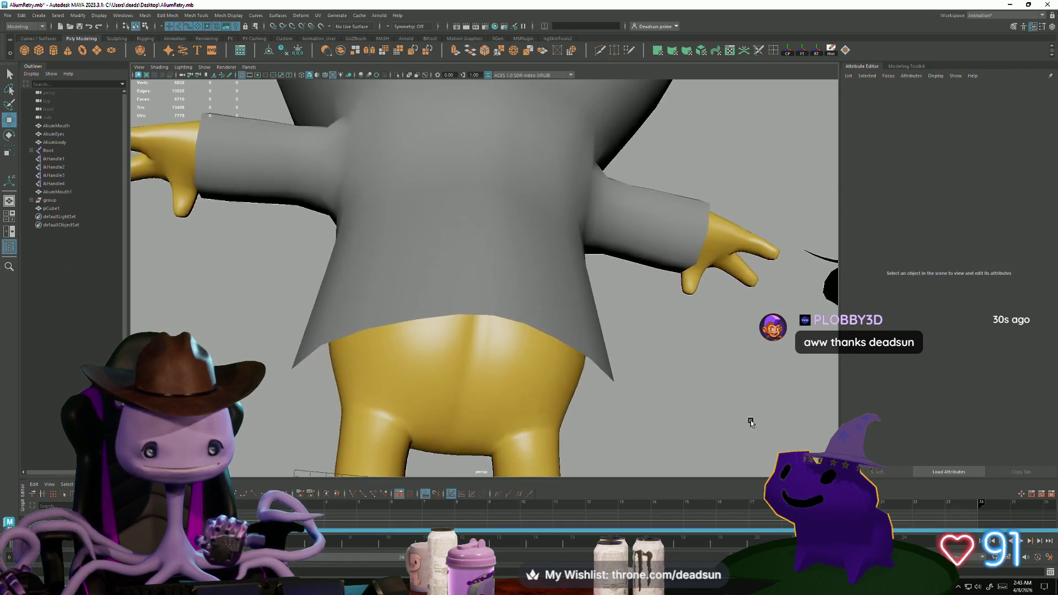
{"action": "mouse_move", "coordinate": [750, 422]}
{"action": "left_mouse_down", "text": "alt"}
{"action": "mouse_move", "coordinate": [642, 406]}
{"action": "mouse_move", "coordinate": [617, 352]}
{"action": "mouse_move", "coordinate": [560, 371]}
{"action": "left_mouse_up", "text": "alt"}
{"action": "left_click", "coordinate": [467, 283]}
{"action": "right_click_drag", "start_coordinate": [477, 285], "coordinate": [479, 300]}
{"action": "left_click", "coordinate": [495, 214]}
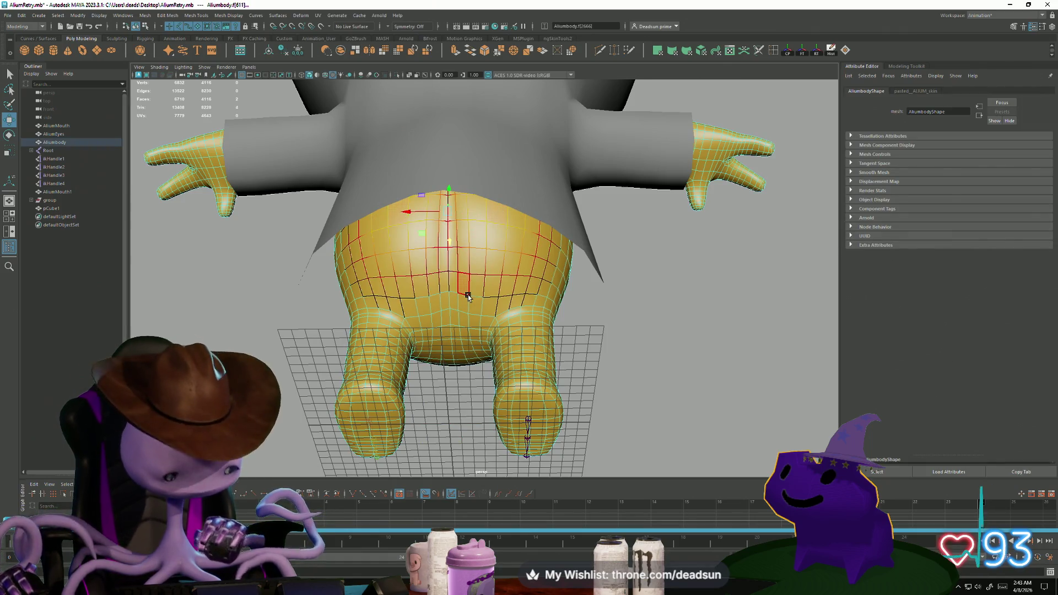
Move the selected body face along Z and zoom out to the whole alien
{"action": "mouse_move", "coordinate": [450, 230]}
{"action": "left_mouse_down"}
{"action": "mouse_move", "coordinate": [444, 219]}
{"action": "mouse_move", "coordinate": [439, 248]}
{"action": "mouse_move", "coordinate": [450, 241]}
{"action": "mouse_move", "coordinate": [448, 211]}
{"action": "left_mouse_up"}
{"action": "scroll", "coordinate": [686, 416], "scroll_direction": "down", "scroll_amount": 5}
{"action": "mouse_move", "coordinate": [686, 415]}
{"action": "left_mouse_down", "text": "alt"}
{"action": "mouse_move", "coordinate": [489, 382]}
{"action": "mouse_move", "coordinate": [560, 396]}
{"action": "mouse_move", "coordinate": [513, 394]}
{"action": "mouse_move", "coordinate": [574, 414]}
{"action": "mouse_move", "coordinate": [533, 404]}
{"action": "left_mouse_up", "text": "alt"}
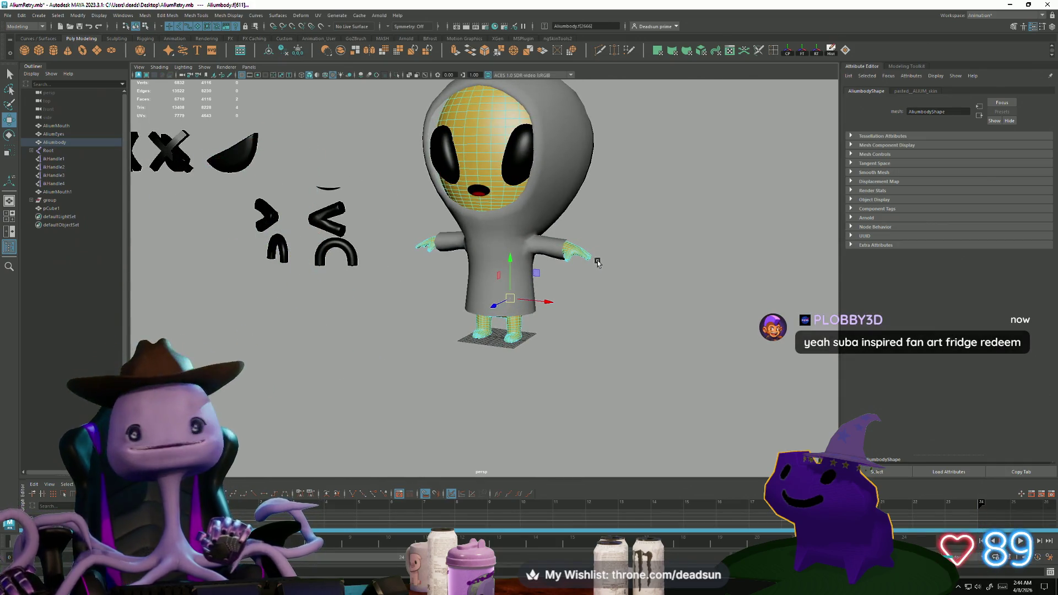
{"action": "right_click_drag", "start_coordinate": [583, 254], "coordinate": [597, 251]}
{"action": "right_click_drag", "start_coordinate": [587, 255], "coordinate": [594, 263]}
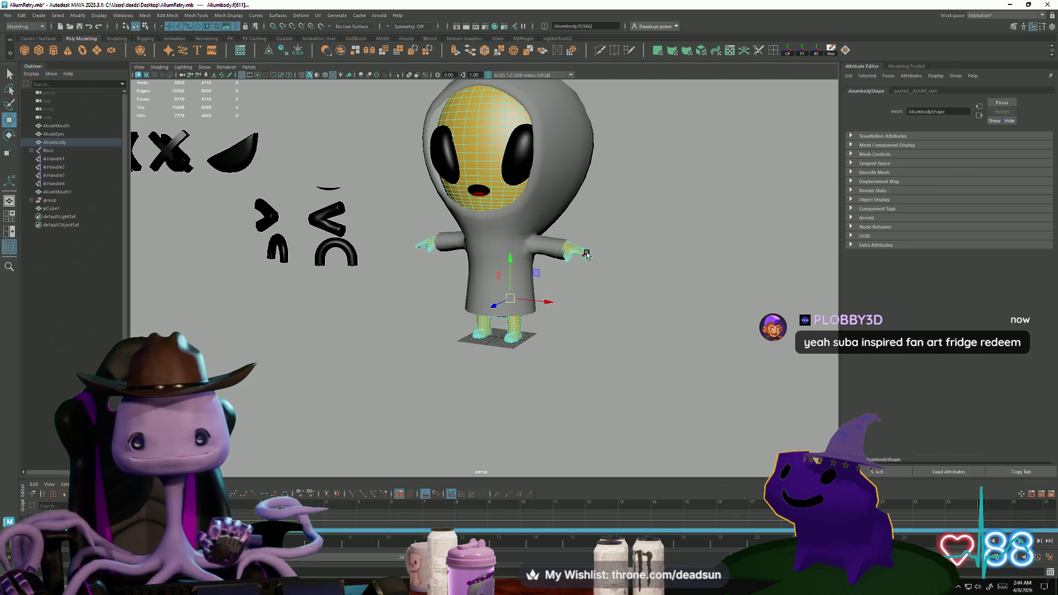
{"action": "scroll", "coordinate": [539, 340], "scroll_direction": "up", "scroll_amount": 6}
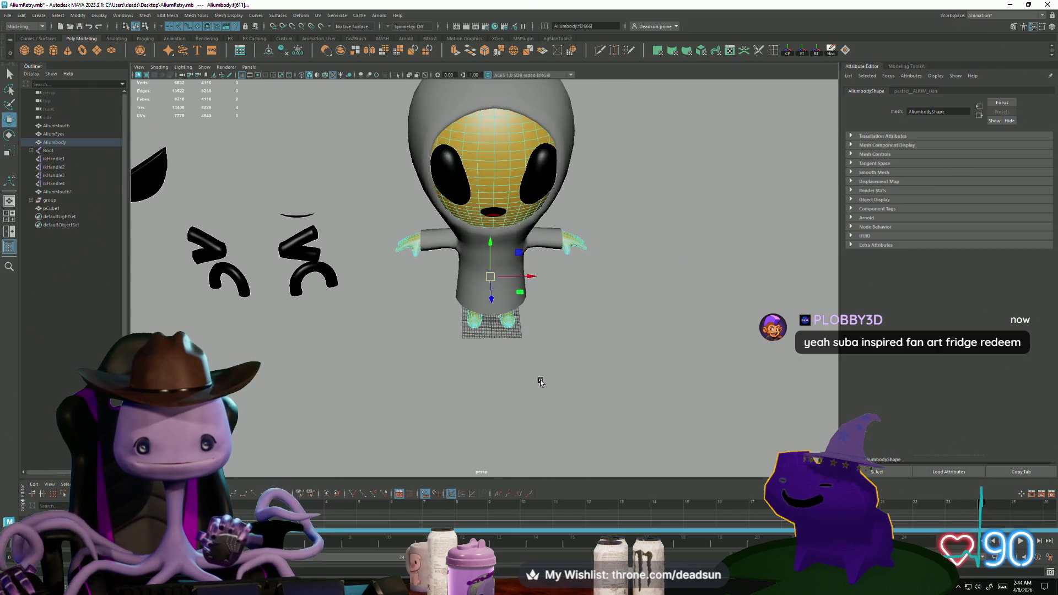
Return to Object Mode, centre the character, and select the grey suit
{"action": "right_click", "coordinate": [534, 346]}
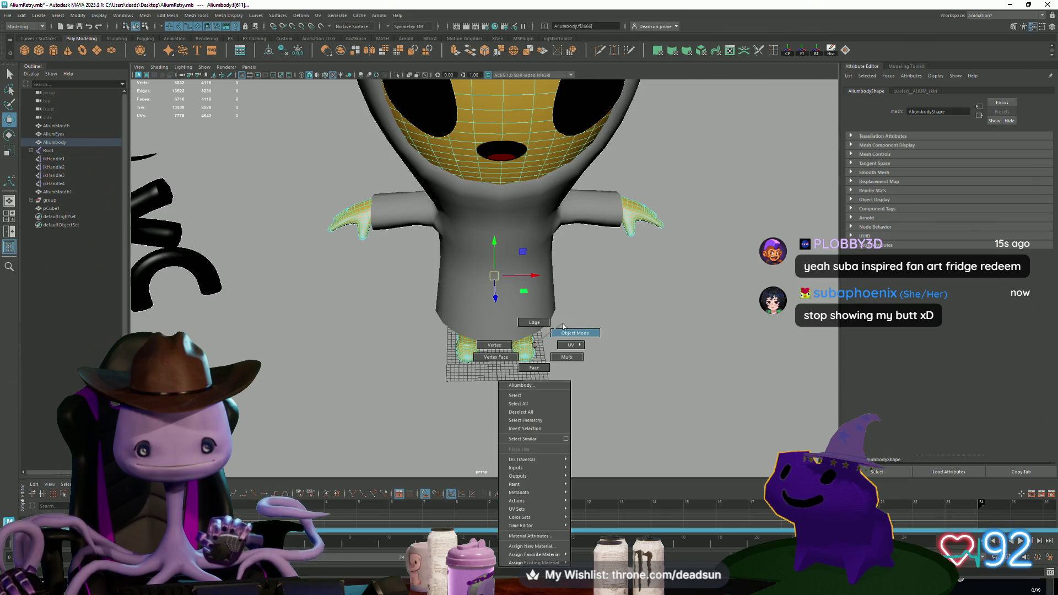
{"action": "left_click", "coordinate": [610, 344]}
{"action": "scroll", "coordinate": [492, 343], "scroll_direction": "down", "scroll_amount": 5}
{"action": "mouse_move", "coordinate": [492, 343]}
{"action": "middle_mouse_down", "text": "alt"}
{"action": "mouse_move", "coordinate": [480, 406]}
{"action": "mouse_move", "coordinate": [536, 454]}
{"action": "mouse_move", "coordinate": [533, 469]}
{"action": "middle_mouse_up", "text": "alt"}
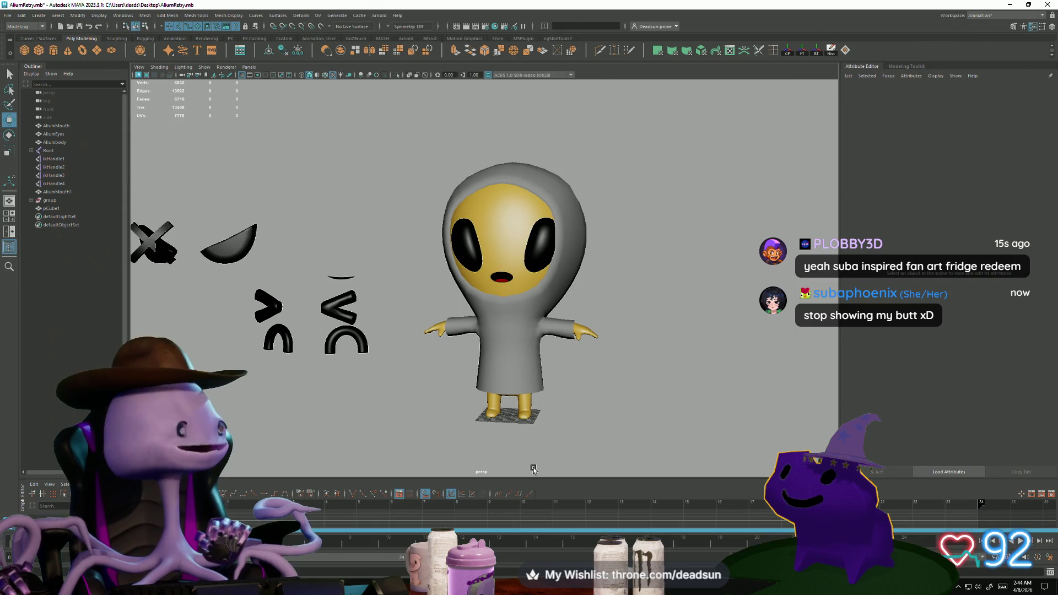
{"action": "left_click", "coordinate": [524, 347]}
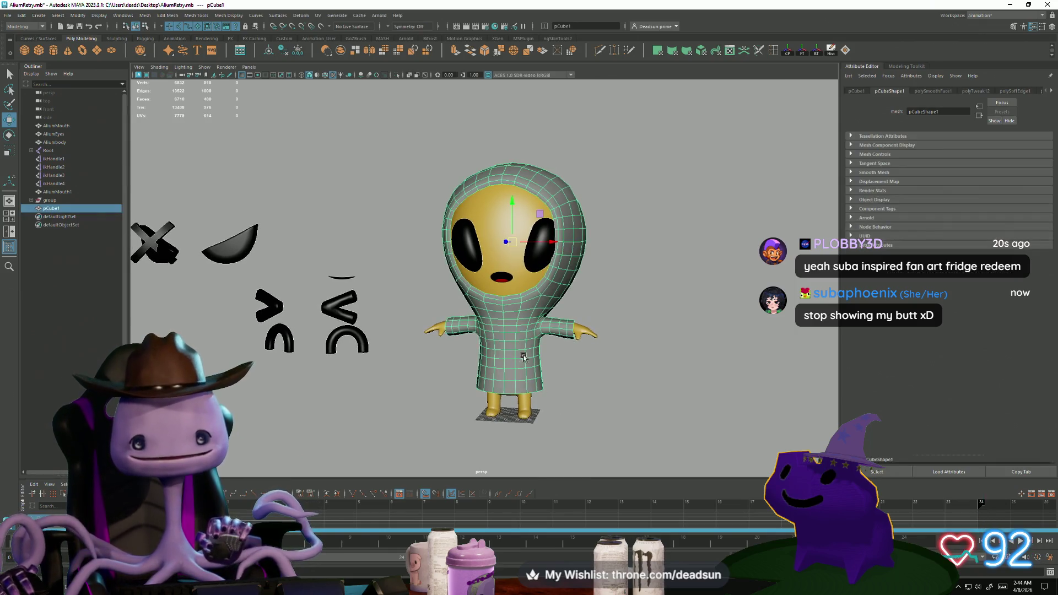
Move the grey suit along X beside the alien, then switch to the dropship reference image
{"action": "mouse_move", "coordinate": [550, 242]}
{"action": "left_mouse_down"}
{"action": "mouse_move", "coordinate": [799, 247]}
{"action": "mouse_move", "coordinate": [649, 314]}
{"action": "left_mouse_up"}
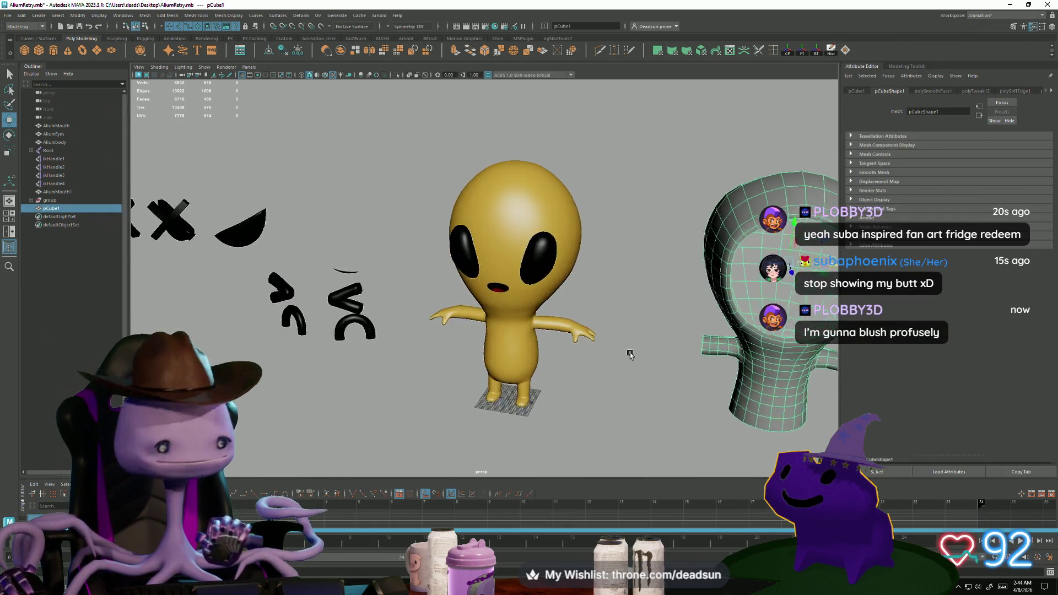
{"action": "middle_click_drag", "start_coordinate": [628, 352], "coordinate": [564, 364], "text": "alt"}
{"action": "mouse_move", "coordinate": [565, 363]}
{"action": "left_mouse_down", "text": "alt"}
{"action": "mouse_move", "coordinate": [572, 438]}
{"action": "mouse_move", "coordinate": [585, 444]}
{"action": "mouse_move", "coordinate": [538, 428]}
{"action": "mouse_move", "coordinate": [540, 444]}
{"action": "mouse_move", "coordinate": [581, 403]}
{"action": "left_mouse_up", "text": "alt"}
{"action": "left_click", "coordinate": [542, 401]}
{"action": "mouse_move", "coordinate": [494, 424]}
{"action": "left_mouse_down", "text": "alt"}
{"action": "mouse_move", "coordinate": [489, 435]}
{"action": "mouse_move", "coordinate": [480, 386]}
{"action": "mouse_move", "coordinate": [465, 424]}
{"action": "mouse_move", "coordinate": [363, 435]}
{"action": "mouse_move", "coordinate": [491, 431]}
{"action": "left_mouse_up", "text": "alt"}
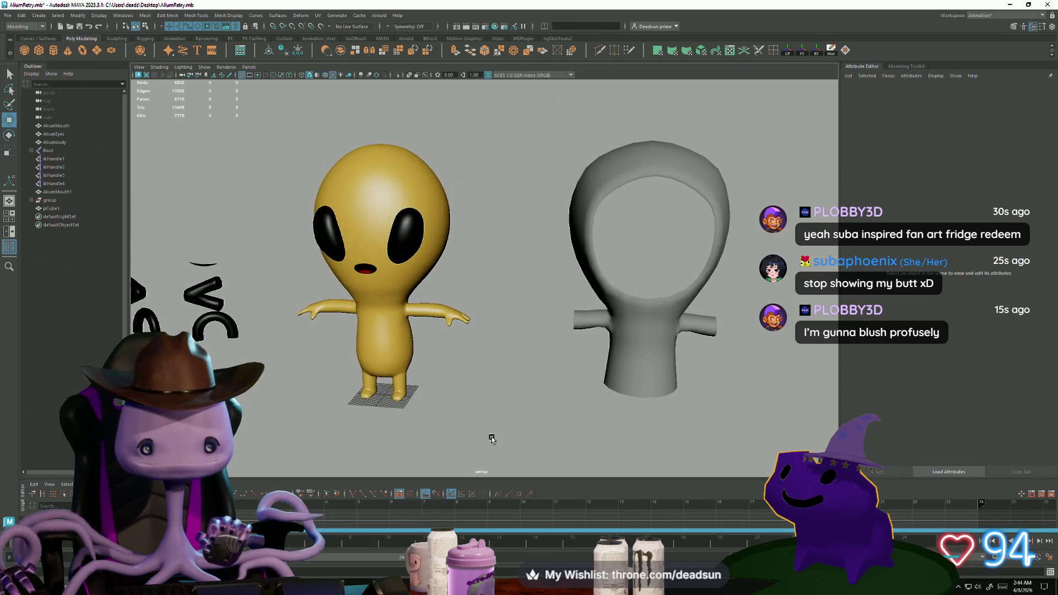
{"action": "right_click_drag", "start_coordinate": [491, 432], "coordinate": [415, 391], "text": "alt"}
{"action": "mouse_move", "coordinate": [416, 391]}
{"action": "left_mouse_down", "text": "alt"}
{"action": "mouse_move", "coordinate": [427, 455]}
{"action": "mouse_move", "coordinate": [422, 397]}
{"action": "mouse_move", "coordinate": [413, 417]}
{"action": "left_mouse_up", "text": "alt"}
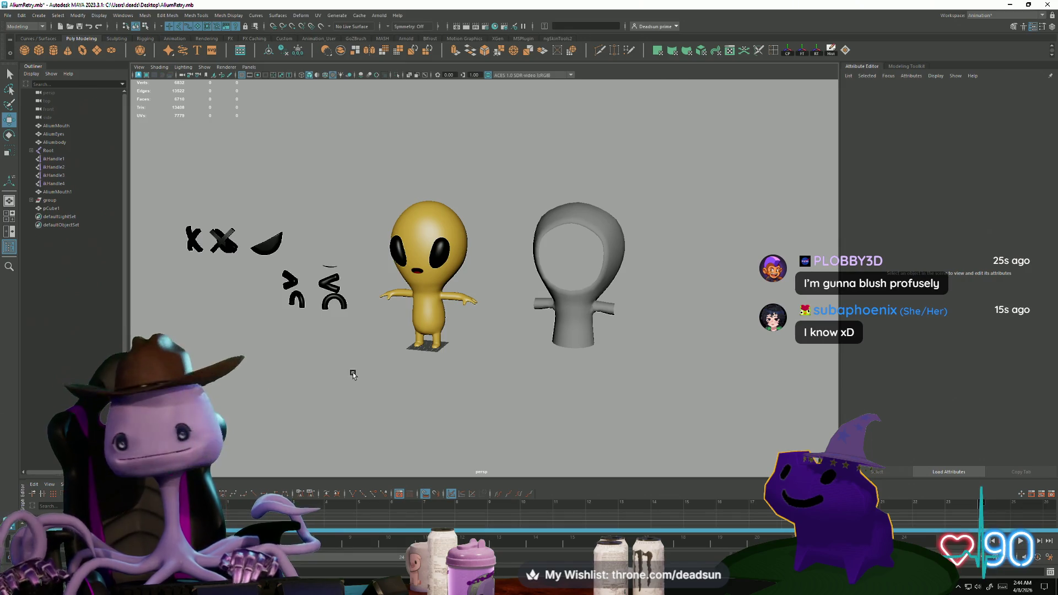
{"action": "key", "text": "alt+Tab"}
{"action": "left_click", "coordinate": [330, 302]}
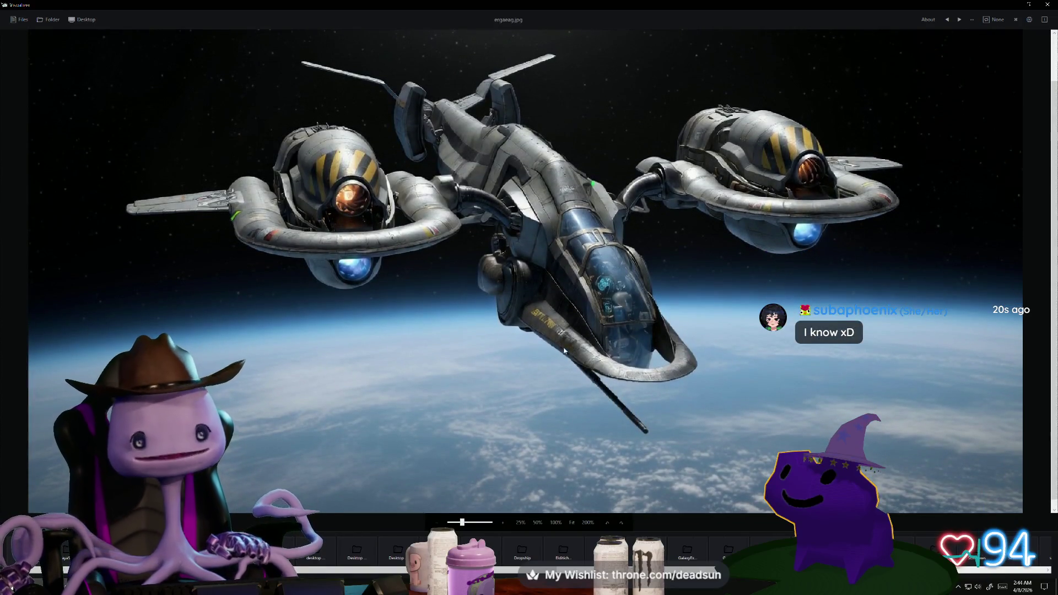
Alt+Tab from the dropship image back to the dropship5.mb Maya window
{"action": "key", "text": "alt+Tab"}
{"action": "left_click", "coordinate": [705, 192]}
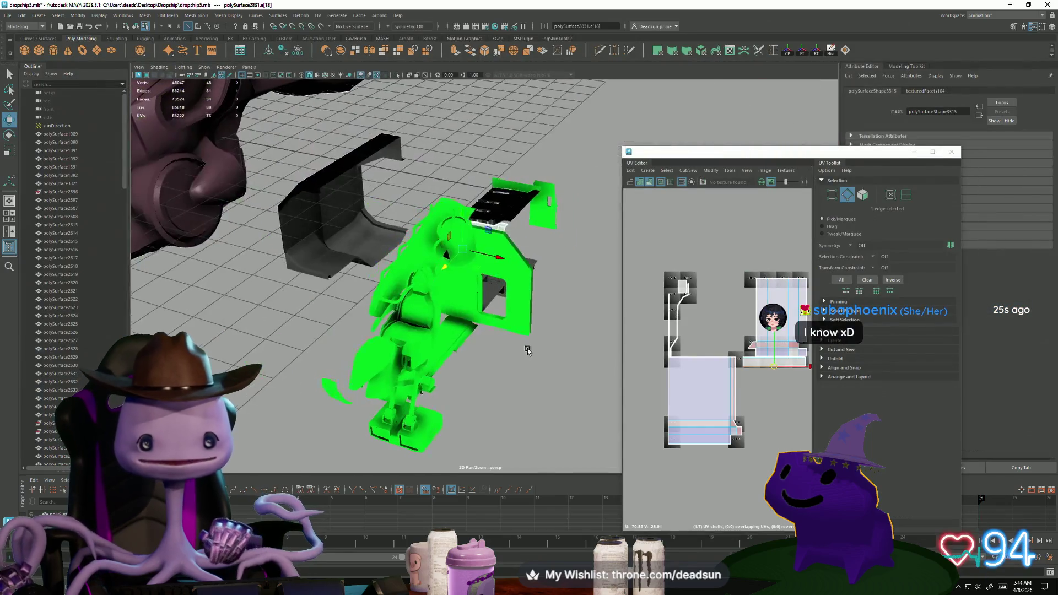
Orbit and zoom to a side view of the dropship's green part and clear the box's edge selection
{"action": "scroll", "coordinate": [501, 308], "scroll_direction": "down", "scroll_amount": 5}
{"action": "mouse_move", "coordinate": [500, 308]}
{"action": "left_mouse_down", "text": "alt"}
{"action": "mouse_move", "coordinate": [350, 325]}
{"action": "mouse_move", "coordinate": [357, 343]}
{"action": "mouse_move", "coordinate": [321, 333]}
{"action": "mouse_move", "coordinate": [341, 346]}
{"action": "left_mouse_up", "text": "alt"}
{"action": "left_click_drag", "start_coordinate": [552, 337], "coordinate": [461, 324], "text": "alt"}
{"action": "right_click_drag", "start_coordinate": [462, 324], "coordinate": [518, 294], "text": "alt"}
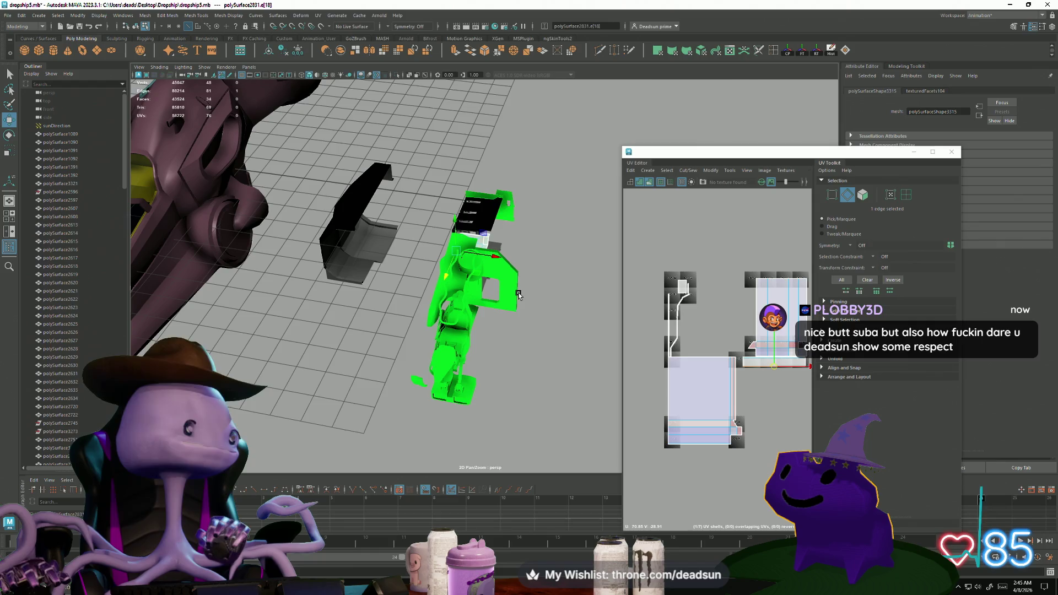
{"action": "left_click_drag", "start_coordinate": [433, 347], "coordinate": [380, 386], "text": "alt"}
{"action": "mouse_move", "coordinate": [295, 341]}
{"action": "left_mouse_down", "text": "alt"}
{"action": "mouse_move", "coordinate": [321, 397]}
{"action": "mouse_move", "coordinate": [380, 273]}
{"action": "left_mouse_up", "text": "alt"}
{"action": "left_click", "coordinate": [418, 279]}
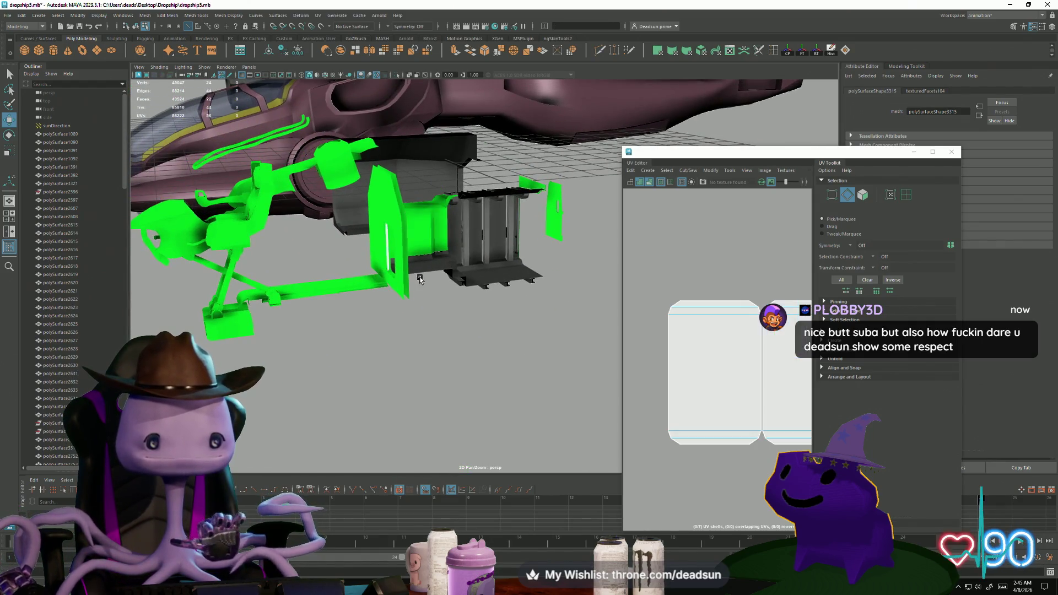
Select the green part's UVs as shells, pick the seat shell, then switch to the ship10Bridge scene
{"action": "right_click", "coordinate": [428, 225]}
{"action": "right_click", "coordinate": [688, 324]}
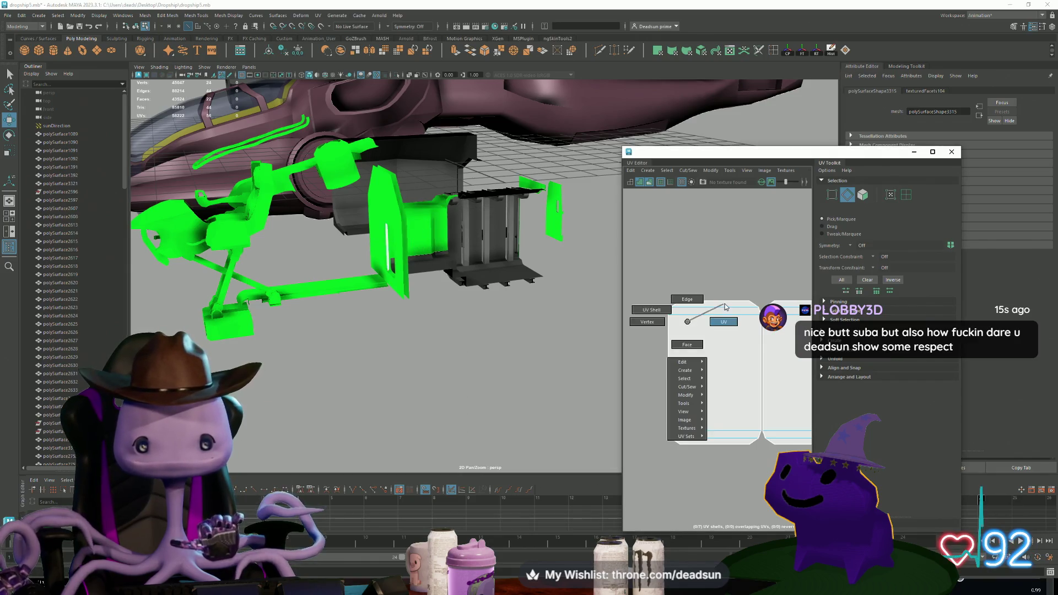
{"action": "mouse_move", "coordinate": [545, 283]}
{"action": "left_mouse_down", "text": "alt"}
{"action": "mouse_move", "coordinate": [406, 309]}
{"action": "mouse_move", "coordinate": [385, 296]}
{"action": "mouse_move", "coordinate": [415, 265]}
{"action": "mouse_move", "coordinate": [457, 276]}
{"action": "mouse_move", "coordinate": [487, 259]}
{"action": "left_mouse_up", "text": "alt"}
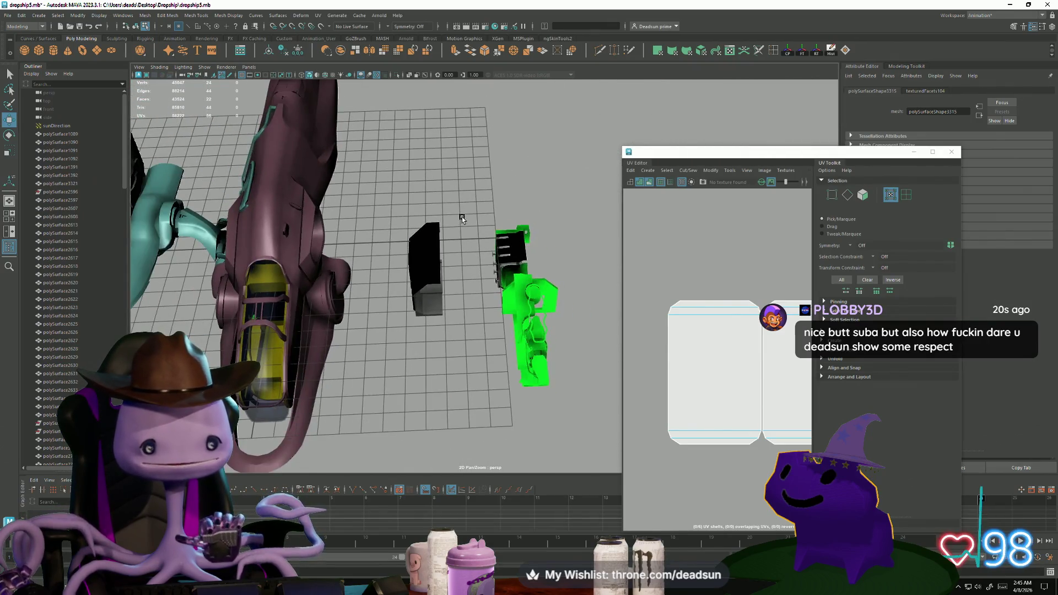
{"action": "mouse_move", "coordinate": [565, 438]}
{"action": "left_mouse_down"}
{"action": "mouse_move", "coordinate": [501, 322]}
{"action": "mouse_move", "coordinate": [549, 360]}
{"action": "mouse_move", "coordinate": [548, 373]}
{"action": "mouse_move", "coordinate": [406, 362]}
{"action": "mouse_move", "coordinate": [298, 311]}
{"action": "mouse_move", "coordinate": [364, 273]}
{"action": "left_mouse_up"}
{"action": "left_click", "coordinate": [298, 311]}
{"action": "right_click_drag", "start_coordinate": [364, 272], "coordinate": [286, 266]}
{"action": "left_click", "coordinate": [287, 268]}
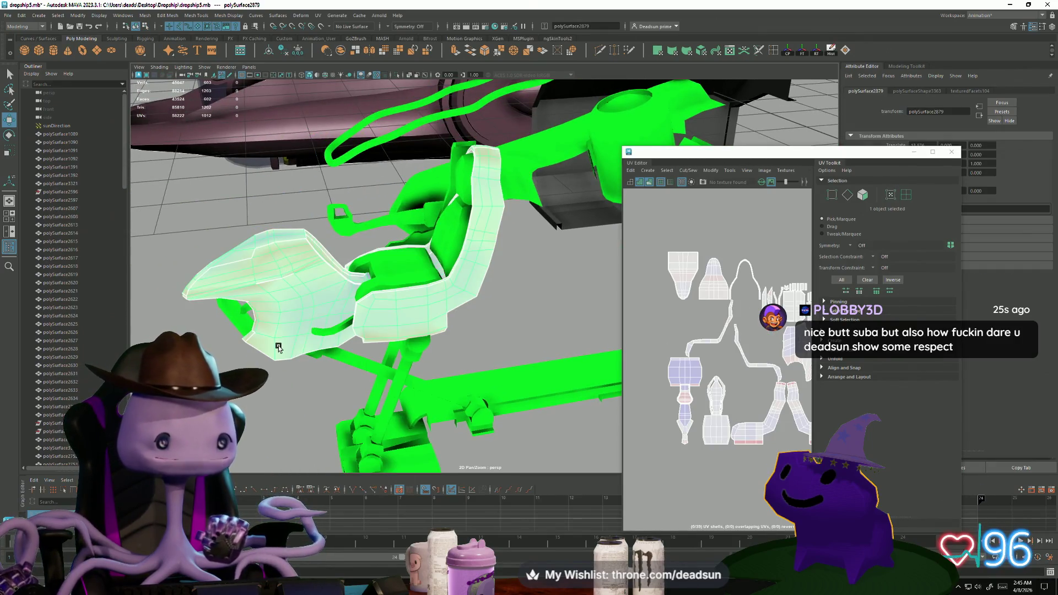
{"action": "mouse_move", "coordinate": [279, 347]}
{"action": "left_mouse_down", "text": "alt"}
{"action": "mouse_move", "coordinate": [314, 335]}
{"action": "mouse_move", "coordinate": [274, 338]}
{"action": "mouse_move", "coordinate": [505, 385]}
{"action": "mouse_move", "coordinate": [430, 332]}
{"action": "mouse_move", "coordinate": [307, 355]}
{"action": "mouse_move", "coordinate": [296, 347]}
{"action": "mouse_move", "coordinate": [356, 335]}
{"action": "mouse_move", "coordinate": [390, 349]}
{"action": "mouse_move", "coordinate": [236, 321]}
{"action": "mouse_move", "coordinate": [307, 331]}
{"action": "mouse_move", "coordinate": [246, 338]}
{"action": "mouse_move", "coordinate": [331, 378]}
{"action": "mouse_move", "coordinate": [259, 331]}
{"action": "mouse_move", "coordinate": [208, 315]}
{"action": "mouse_move", "coordinate": [330, 366]}
{"action": "mouse_move", "coordinate": [345, 400]}
{"action": "left_mouse_up", "text": "alt"}
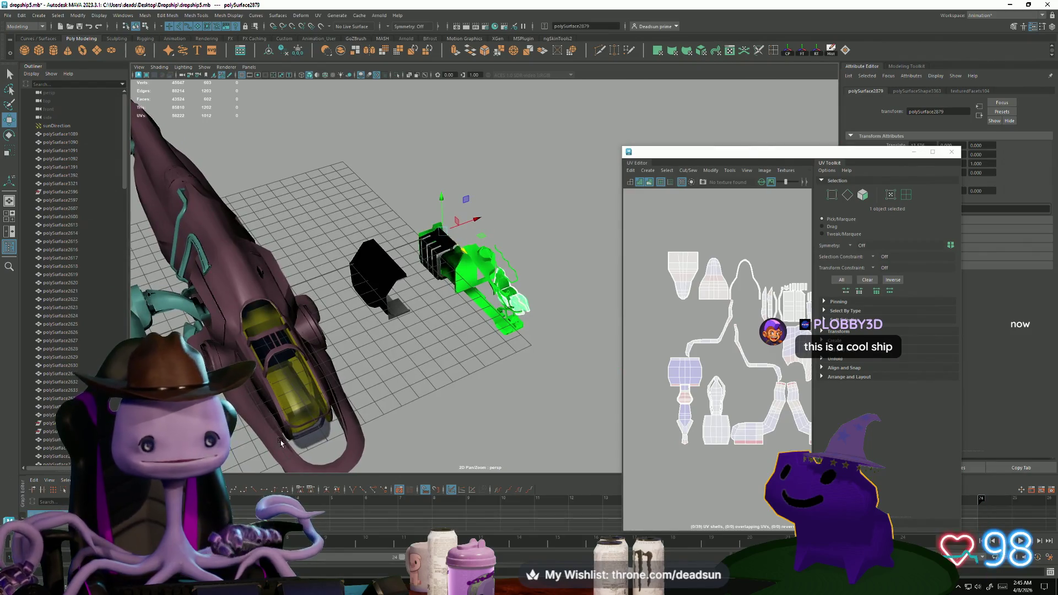
{"action": "key", "text": "alt+Tab"}
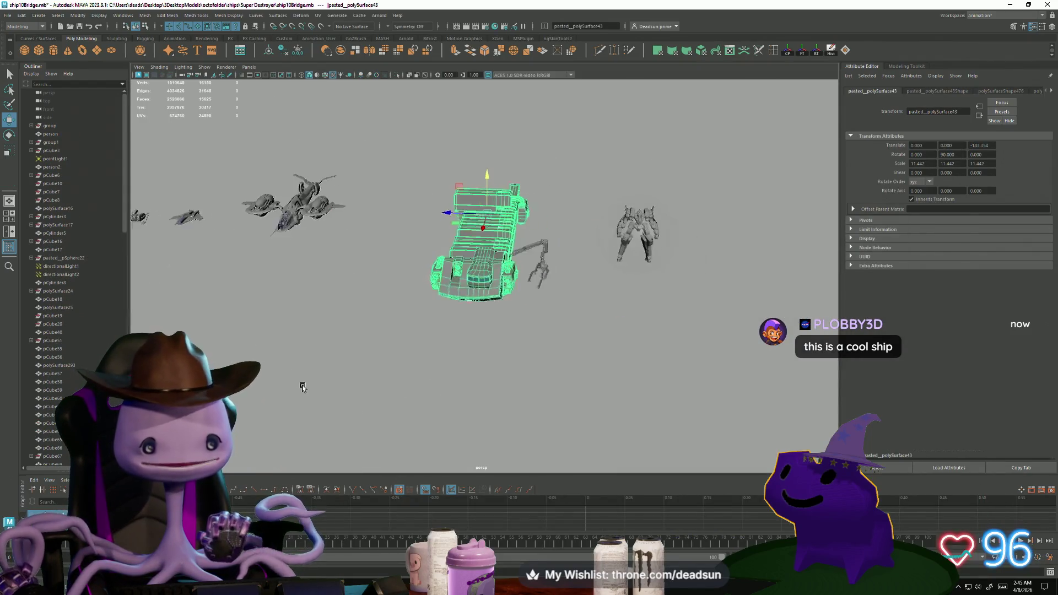
{"action": "mouse_move", "coordinate": [303, 388]}
{"action": "left_mouse_down", "text": "alt"}
{"action": "mouse_move", "coordinate": [257, 324]}
{"action": "mouse_move", "coordinate": [283, 394]}
{"action": "mouse_move", "coordinate": [336, 402]}
{"action": "mouse_move", "coordinate": [419, 381]}
{"action": "mouse_move", "coordinate": [366, 368]}
{"action": "mouse_move", "coordinate": [462, 361]}
{"action": "mouse_move", "coordinate": [343, 351]}
{"action": "mouse_move", "coordinate": [352, 365]}
{"action": "mouse_move", "coordinate": [529, 325]}
{"action": "left_mouse_up", "text": "alt"}
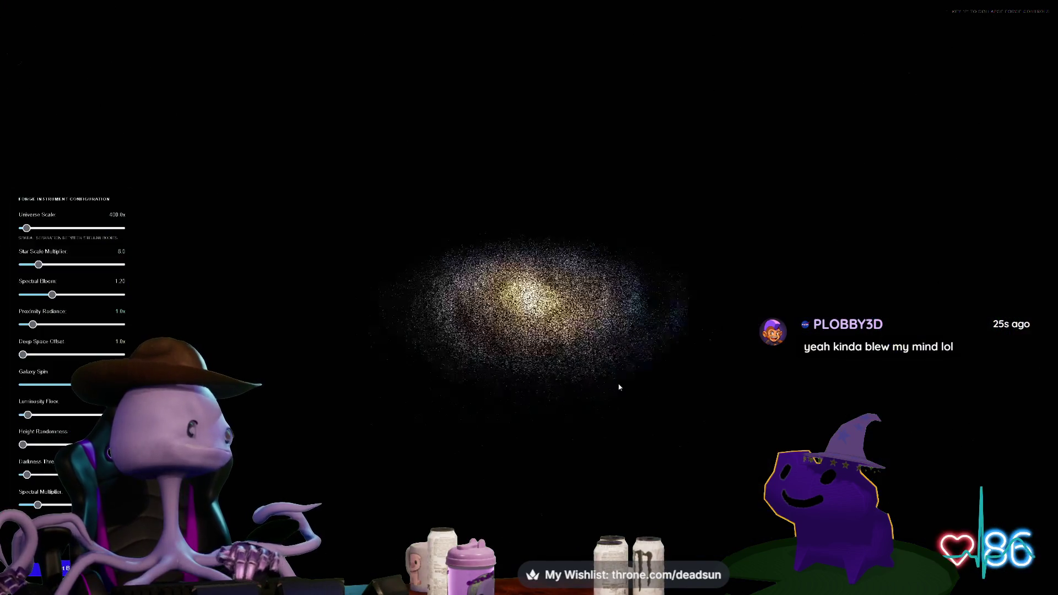
Lower Star Scale Multiplier to 3.0 and tilt the galaxy edge-on and back
{"action": "scroll", "coordinate": [646, 391], "scroll_direction": "up", "scroll_amount": 5}
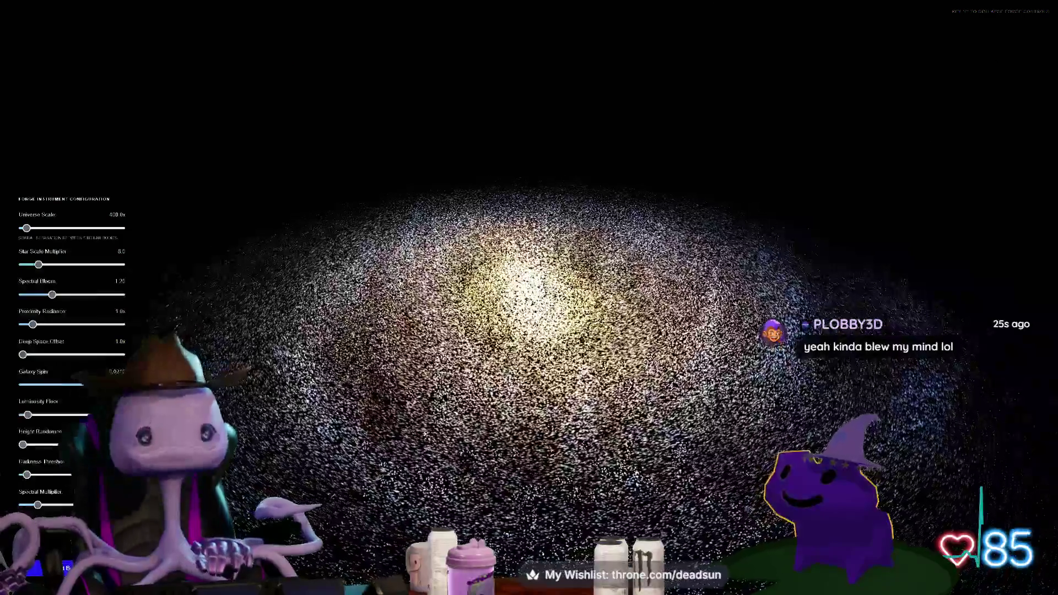
{"action": "left_click_drag", "start_coordinate": [38, 265], "coordinate": [29, 264]}
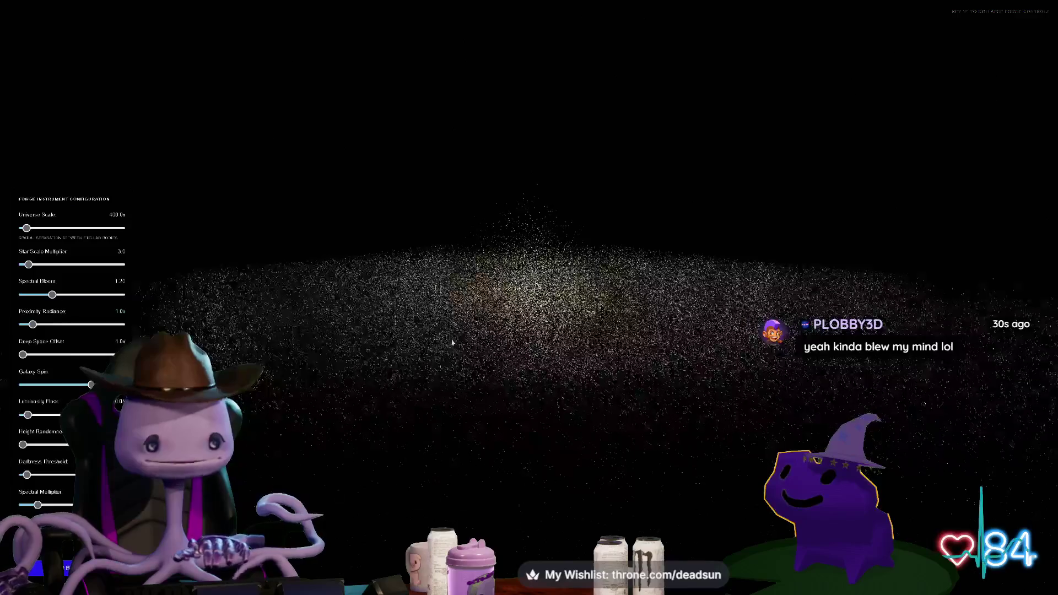
{"action": "scroll", "coordinate": [428, 312], "scroll_direction": "up", "scroll_amount": 5}
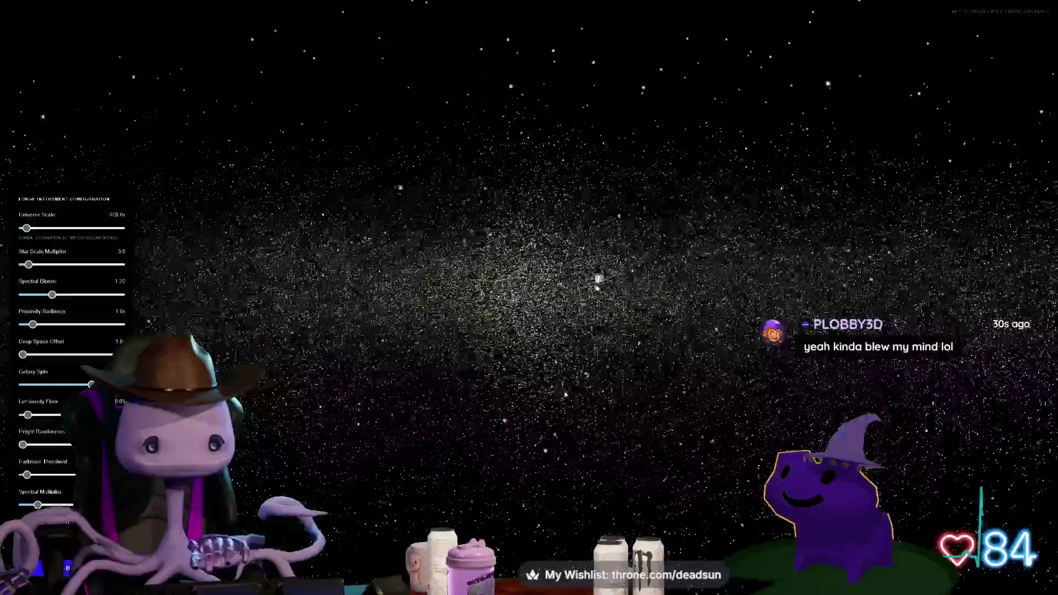
{"action": "left_click_drag", "start_coordinate": [862, 395], "coordinate": [721, 366]}
{"action": "left_click_drag", "start_coordinate": [636, 394], "coordinate": [599, 409]}
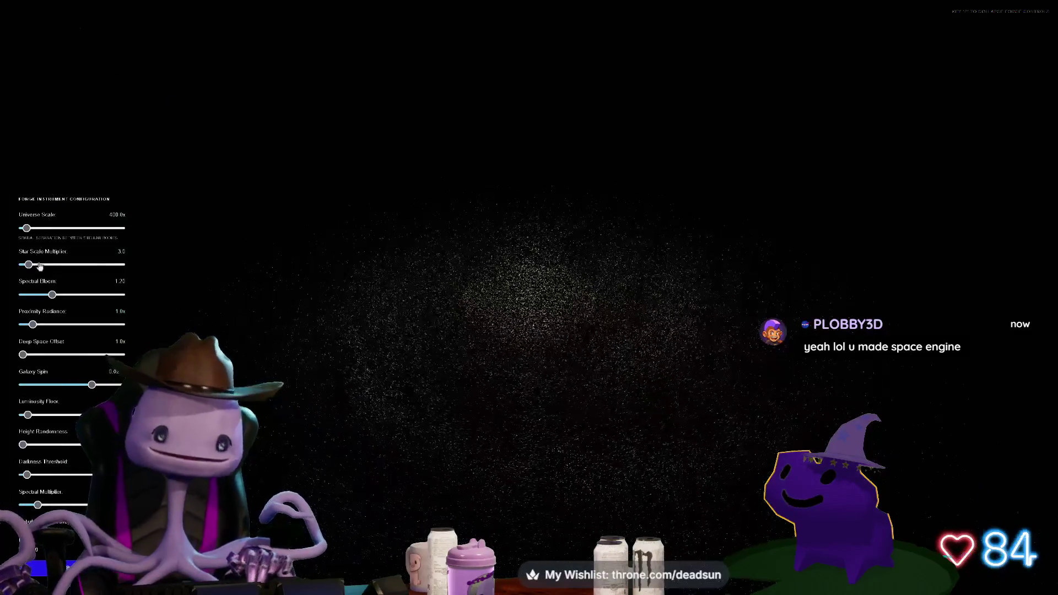
Raise Star Scale Multiplier to 4.9, hide the configuration sliders, and zoom in on the galaxy
{"action": "left_click_drag", "start_coordinate": [28, 264], "coordinate": [32, 264]}
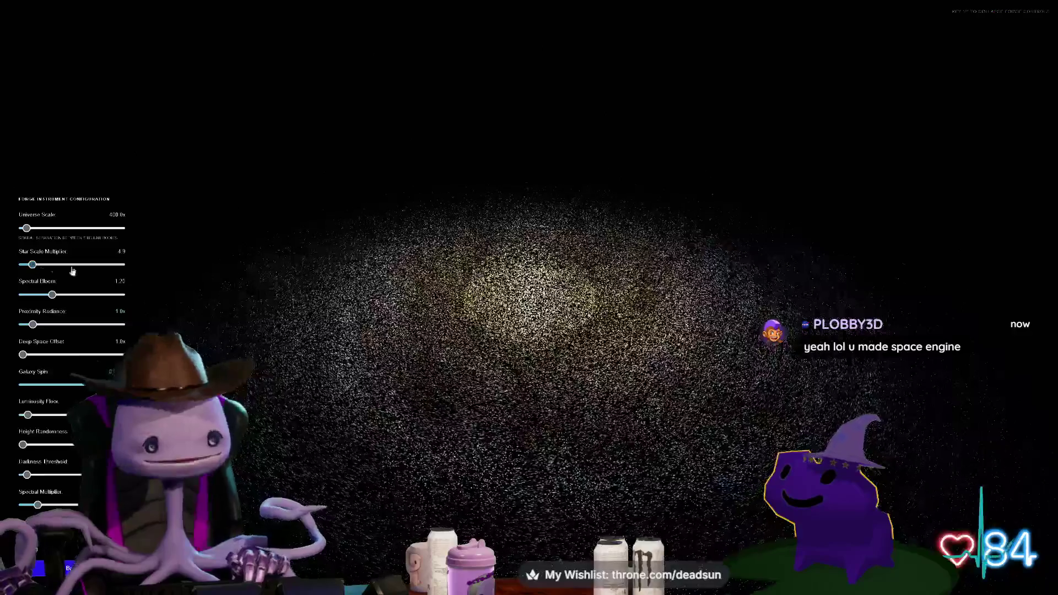
{"action": "mouse_move", "coordinate": [444, 317]}
{"action": "left_mouse_down"}
{"action": "mouse_move", "coordinate": [422, 308]}
{"action": "mouse_move", "coordinate": [492, 409]}
{"action": "left_mouse_up"}
{"action": "scroll", "coordinate": [492, 409], "scroll_direction": "down", "scroll_amount": 3}
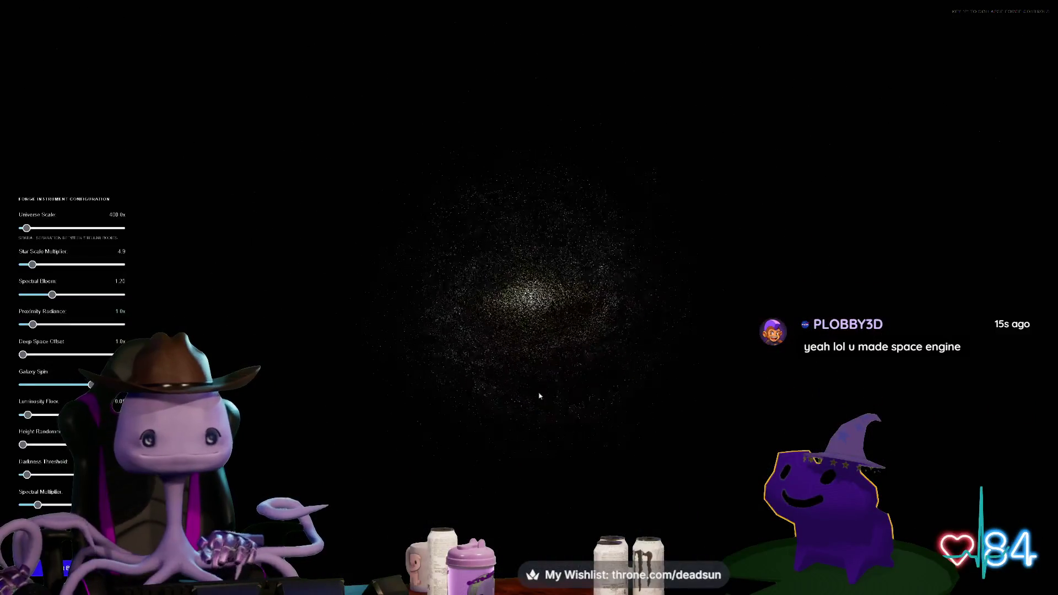
{"action": "key", "text": "h"}
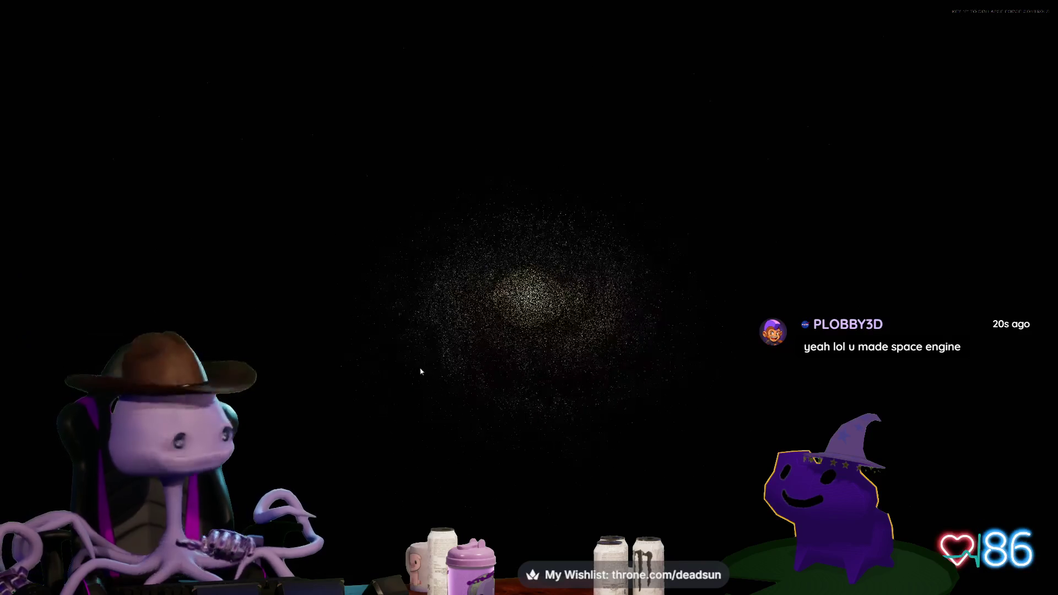
{"action": "scroll", "coordinate": [416, 363], "scroll_direction": "up", "scroll_amount": 3}
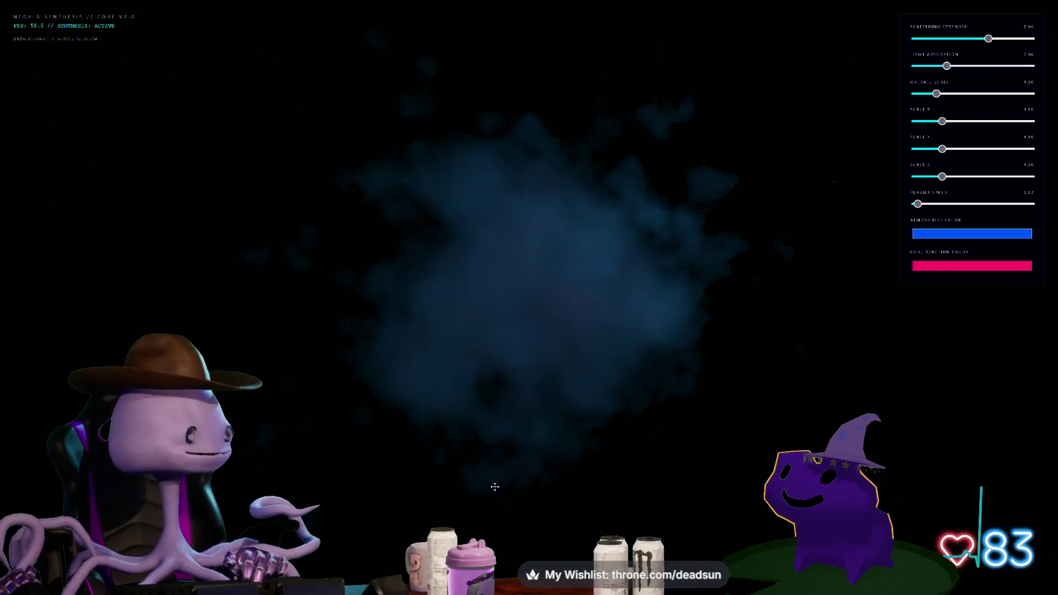
Increase the nebula's Scattering Strength, rotating the cloud to view the result
{"action": "scroll", "coordinate": [495, 488], "scroll_direction": "down", "scroll_amount": 5}
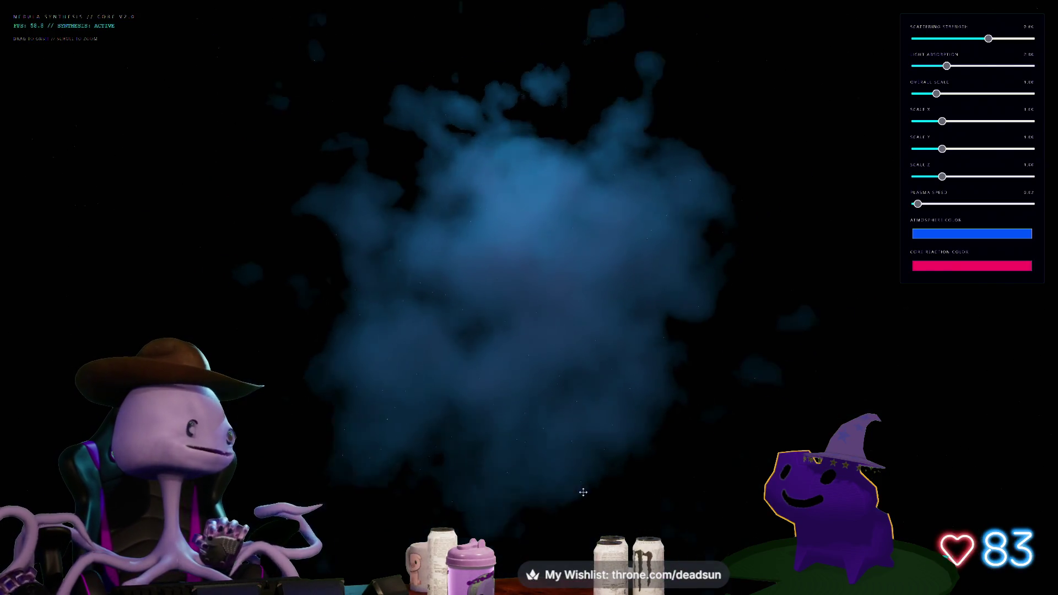
{"action": "mouse_move", "coordinate": [568, 465]}
{"action": "left_mouse_down"}
{"action": "mouse_move", "coordinate": [520, 389]}
{"action": "mouse_move", "coordinate": [484, 449]}
{"action": "mouse_move", "coordinate": [502, 488]}
{"action": "mouse_move", "coordinate": [396, 497]}
{"action": "mouse_move", "coordinate": [557, 455]}
{"action": "left_mouse_up"}
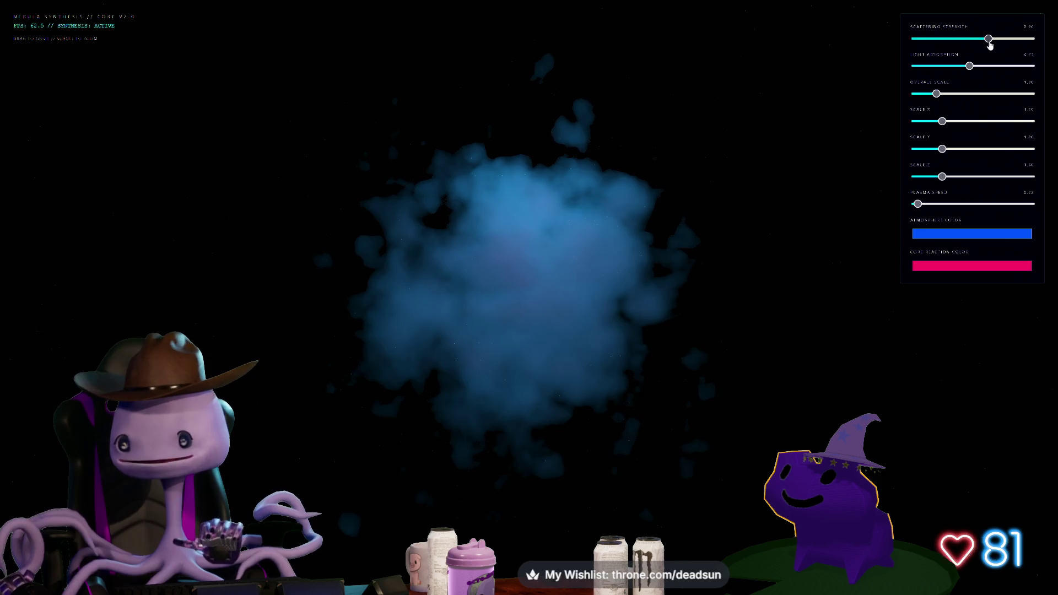
{"action": "left_click_drag", "start_coordinate": [1012, 41], "coordinate": [1024, 44]}
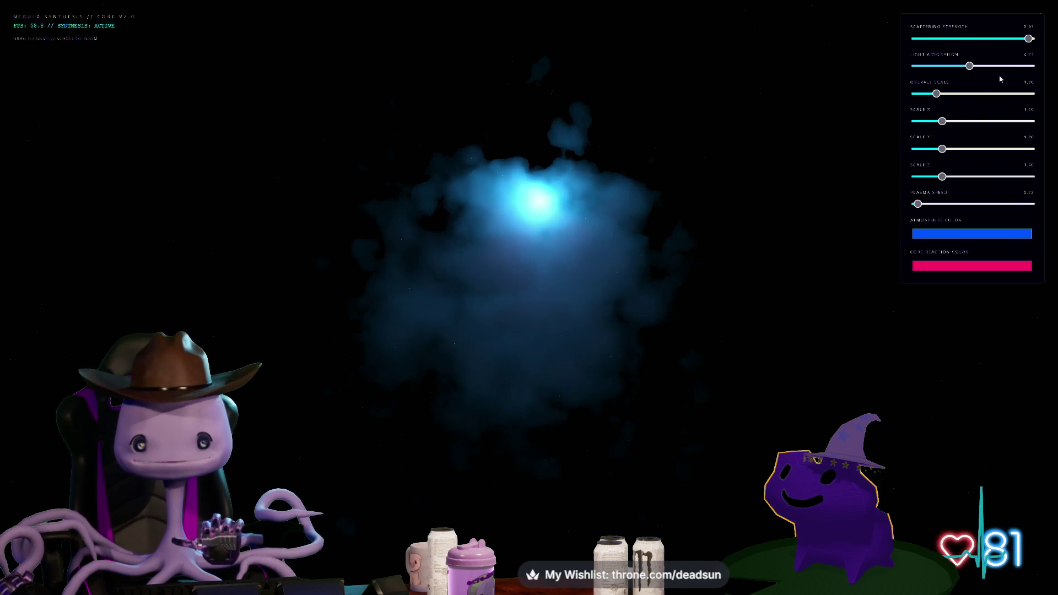
{"action": "mouse_move", "coordinate": [559, 354]}
{"action": "left_mouse_down"}
{"action": "mouse_move", "coordinate": [510, 299]}
{"action": "mouse_move", "coordinate": [517, 381]}
{"action": "mouse_move", "coordinate": [592, 347]}
{"action": "mouse_move", "coordinate": [566, 347]}
{"action": "left_mouse_up"}
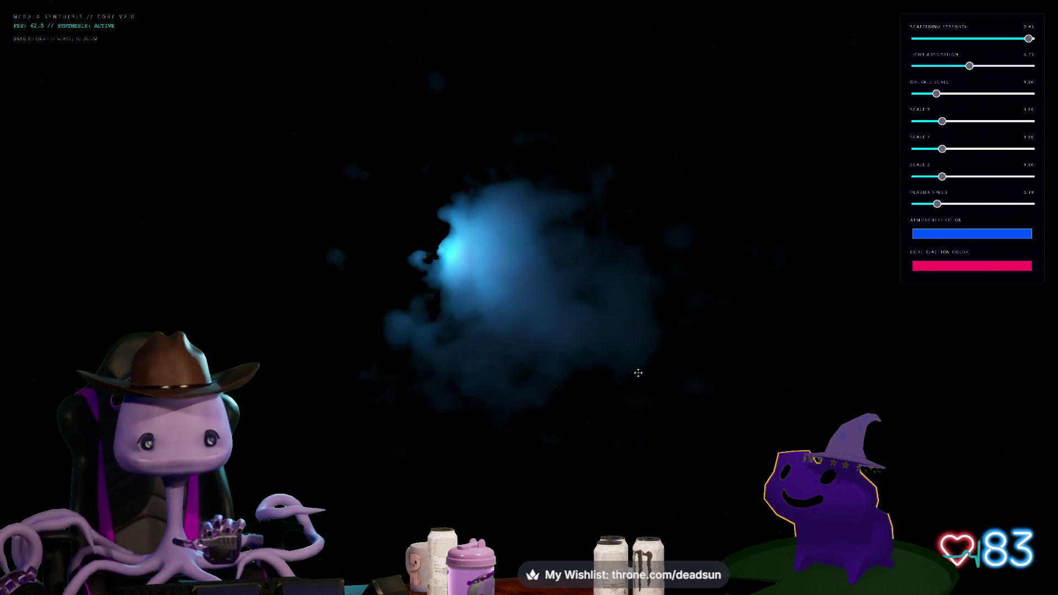
Change the Atmosphere Color to pale lavender grey and inspect the nebula
{"action": "left_click", "coordinate": [971, 238]}
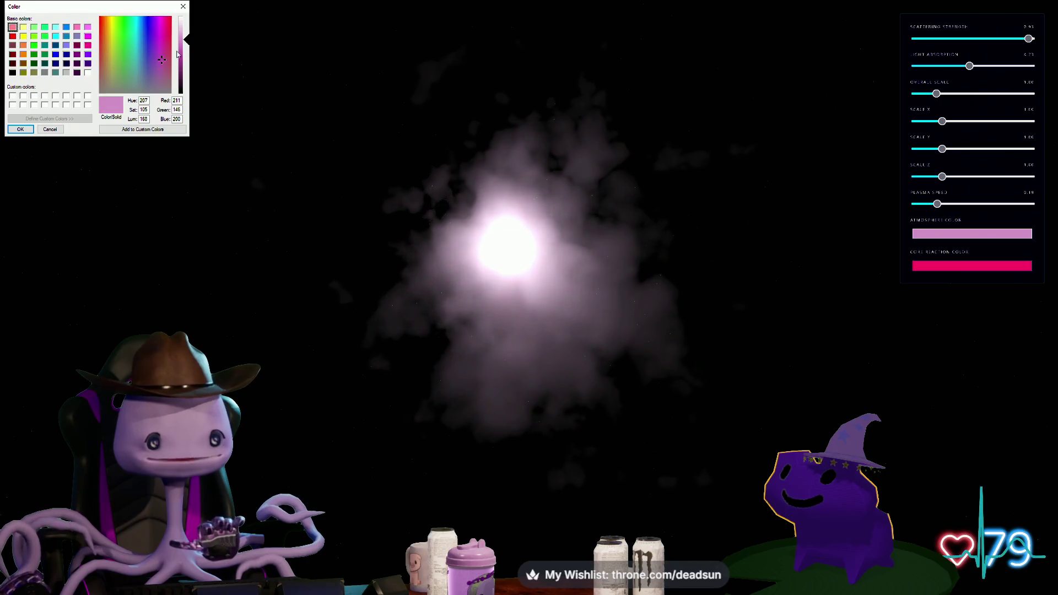
{"action": "left_click", "coordinate": [145, 82]}
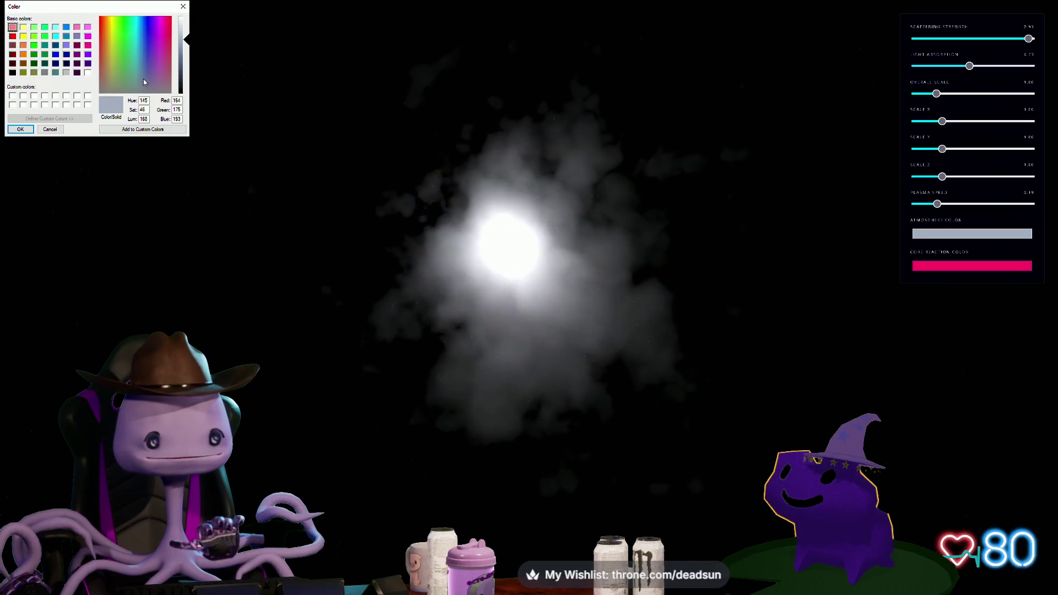
{"action": "left_click", "coordinate": [30, 130]}
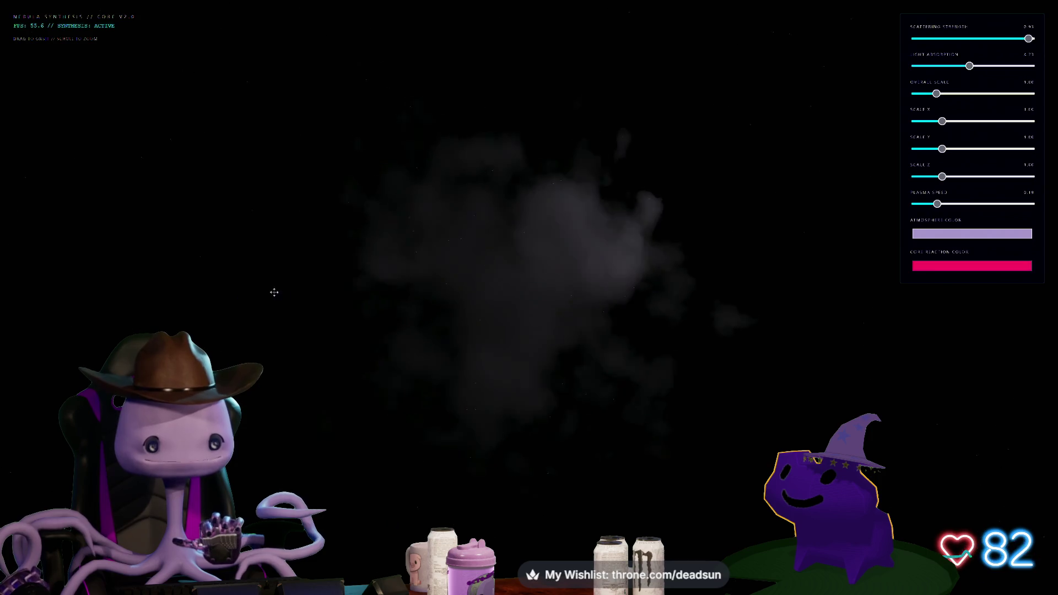
{"action": "mouse_move", "coordinate": [392, 274]}
{"action": "left_mouse_down"}
{"action": "mouse_move", "coordinate": [418, 279]}
{"action": "mouse_move", "coordinate": [359, 283]}
{"action": "mouse_move", "coordinate": [365, 250]}
{"action": "mouse_move", "coordinate": [373, 290]}
{"action": "left_mouse_up"}
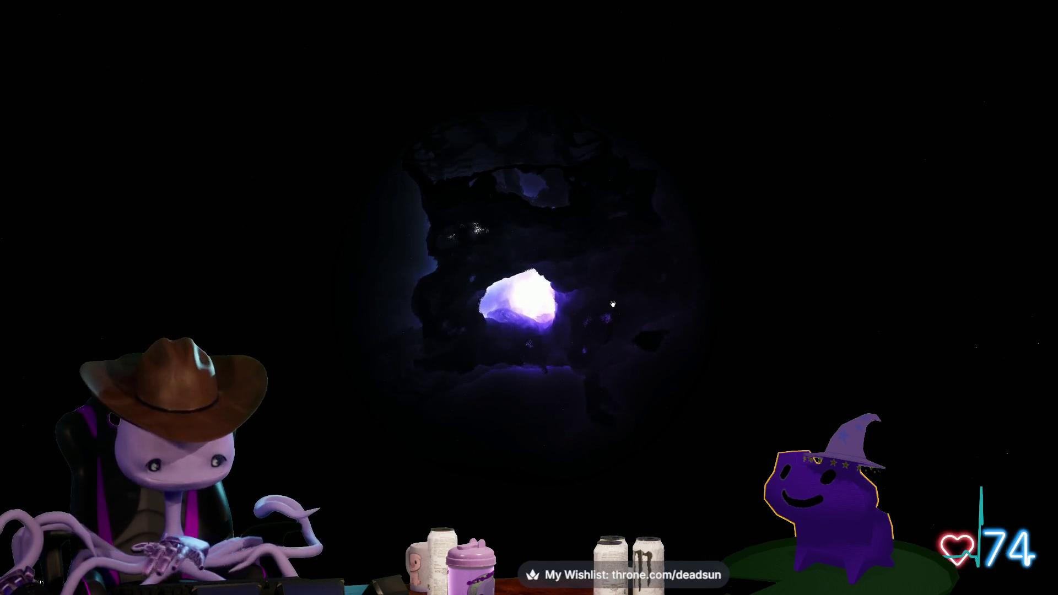
Lighten the Deep gas colour to light purple and raise the nebula's Center gain
{"action": "key", "text": "h"}
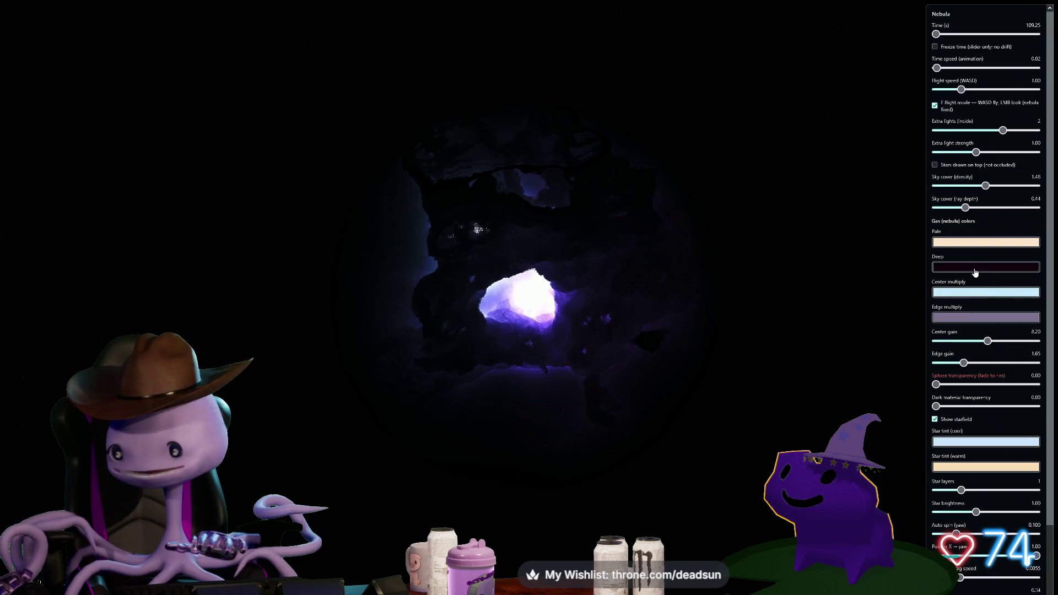
{"action": "left_click", "coordinate": [974, 267]}
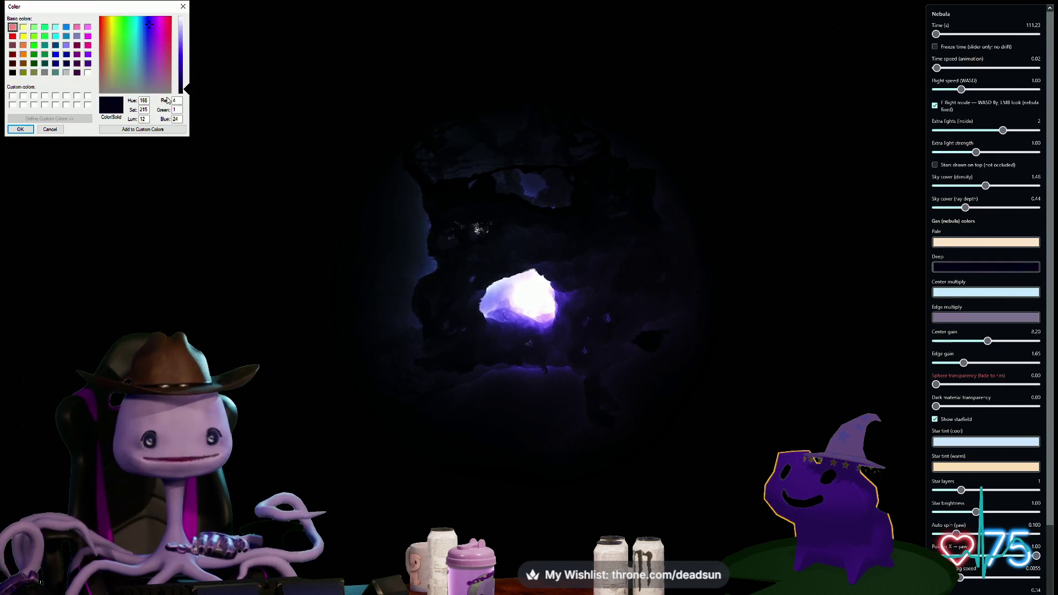
{"action": "left_click_drag", "start_coordinate": [184, 81], "coordinate": [184, 41]}
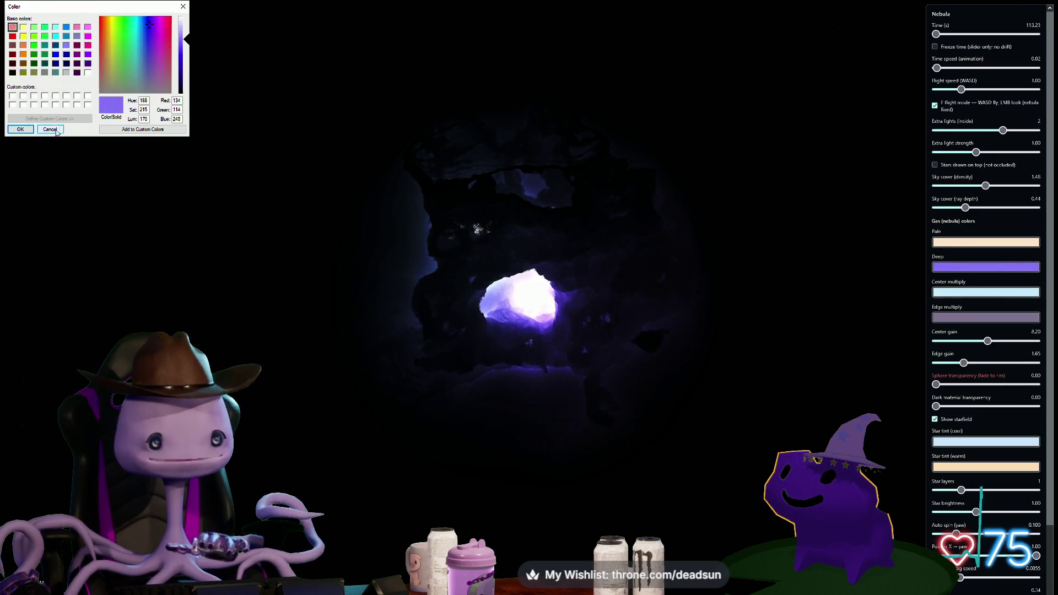
{"action": "left_click", "coordinate": [20, 129]}
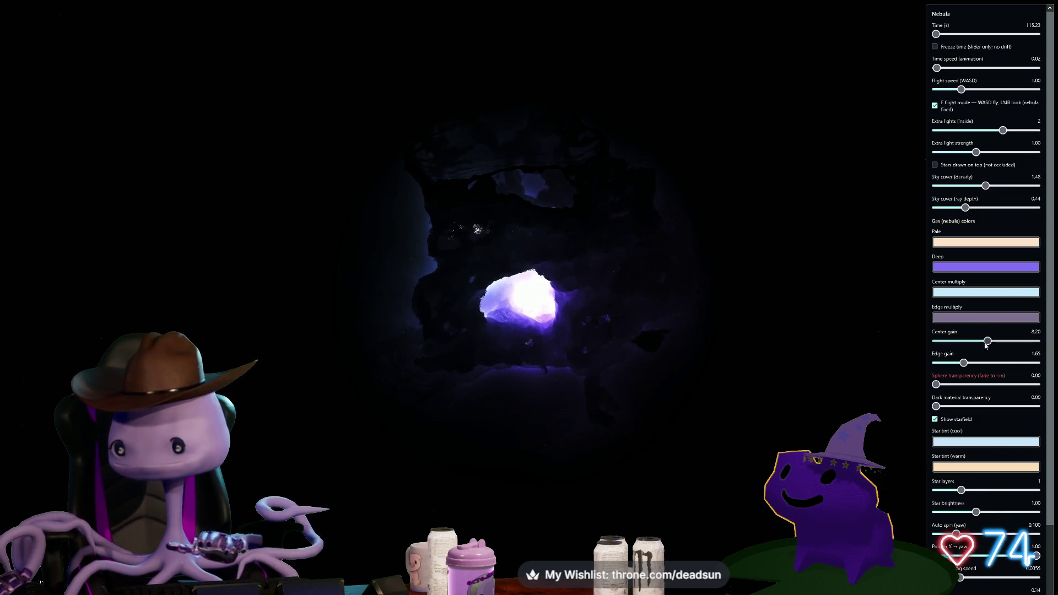
{"action": "mouse_move", "coordinate": [1037, 340]}
{"action": "left_mouse_down"}
{"action": "mouse_move", "coordinate": [1022, 341]}
{"action": "mouse_move", "coordinate": [1023, 366]}
{"action": "left_mouse_up"}
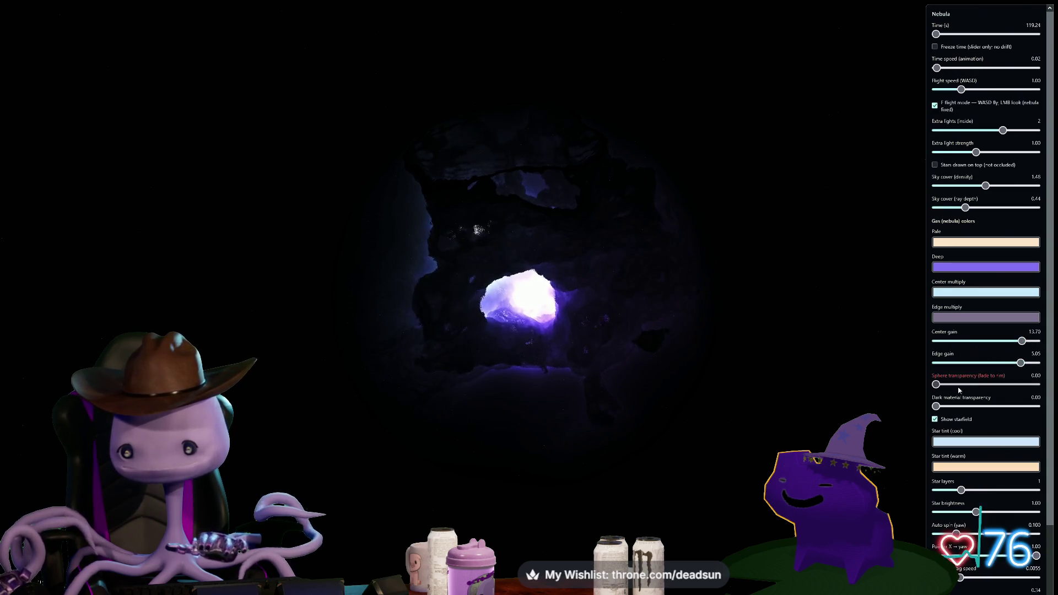
{"action": "mouse_move", "coordinate": [573, 350]}
{"action": "left_mouse_down"}
{"action": "mouse_move", "coordinate": [505, 227]}
{"action": "mouse_move", "coordinate": [572, 164]}
{"action": "mouse_move", "coordinate": [588, 172]}
{"action": "mouse_move", "coordinate": [605, 338]}
{"action": "left_mouse_up"}
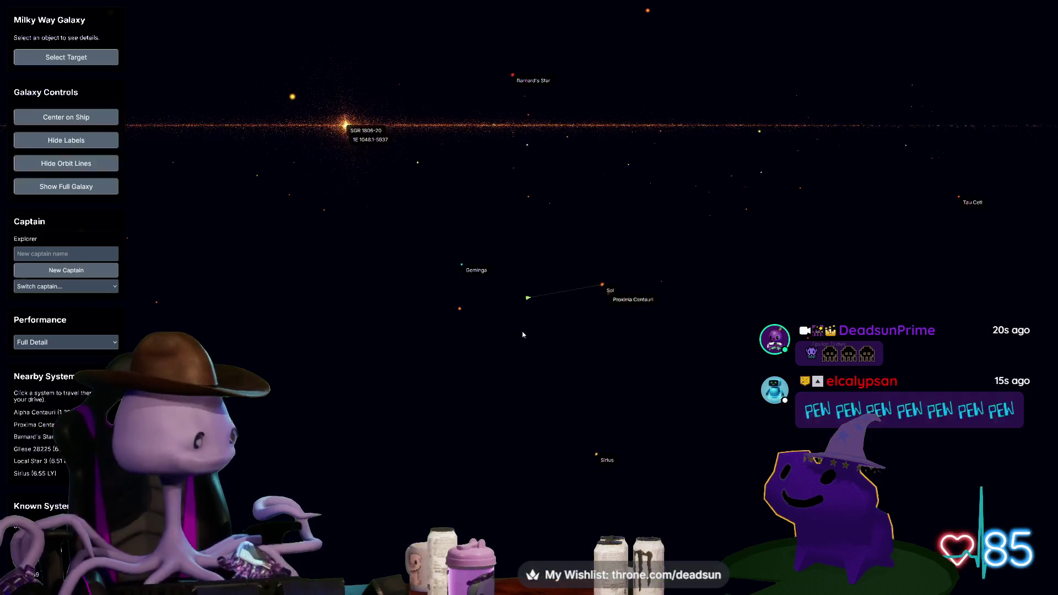
Travel to and enter the Sol system, then set Neptune as the navigation target
{"action": "left_click", "coordinate": [626, 280]}
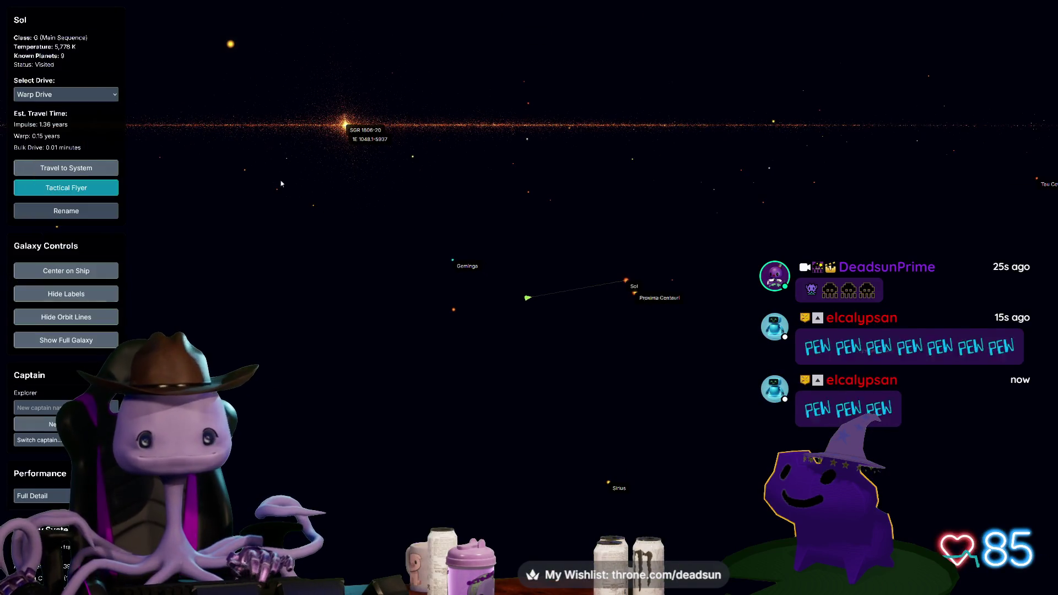
{"action": "left_click", "coordinate": [49, 168]}
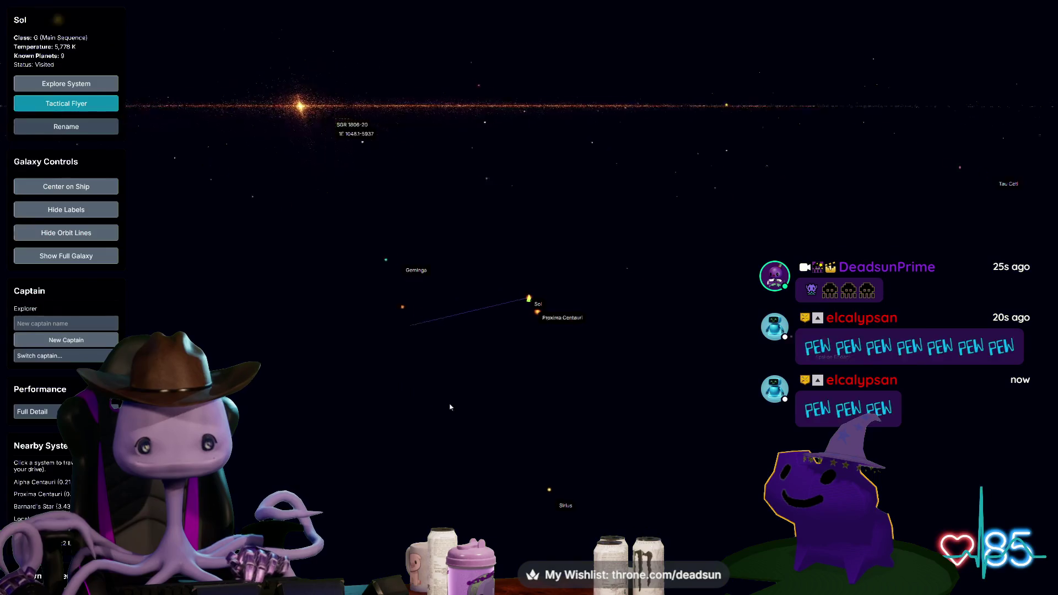
{"action": "left_click", "coordinate": [52, 86]}
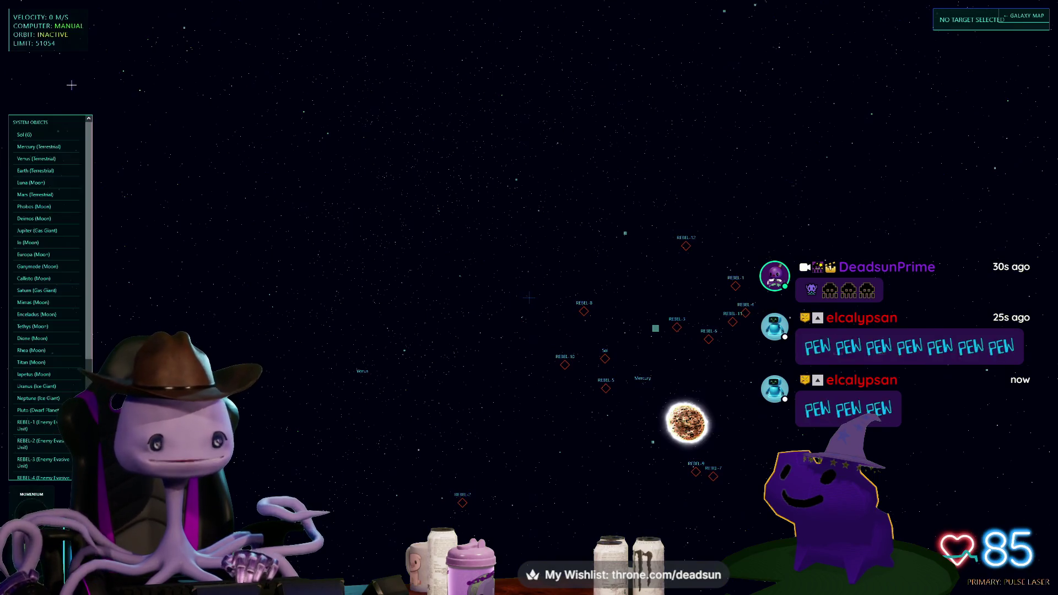
{"action": "mouse_move", "coordinate": [362, 316]}
{"action": "left_mouse_down"}
{"action": "mouse_move", "coordinate": [502, 363]}
{"action": "mouse_move", "coordinate": [540, 199]}
{"action": "mouse_move", "coordinate": [696, 338]}
{"action": "mouse_move", "coordinate": [721, 326]}
{"action": "mouse_move", "coordinate": [713, 314]}
{"action": "left_mouse_up"}
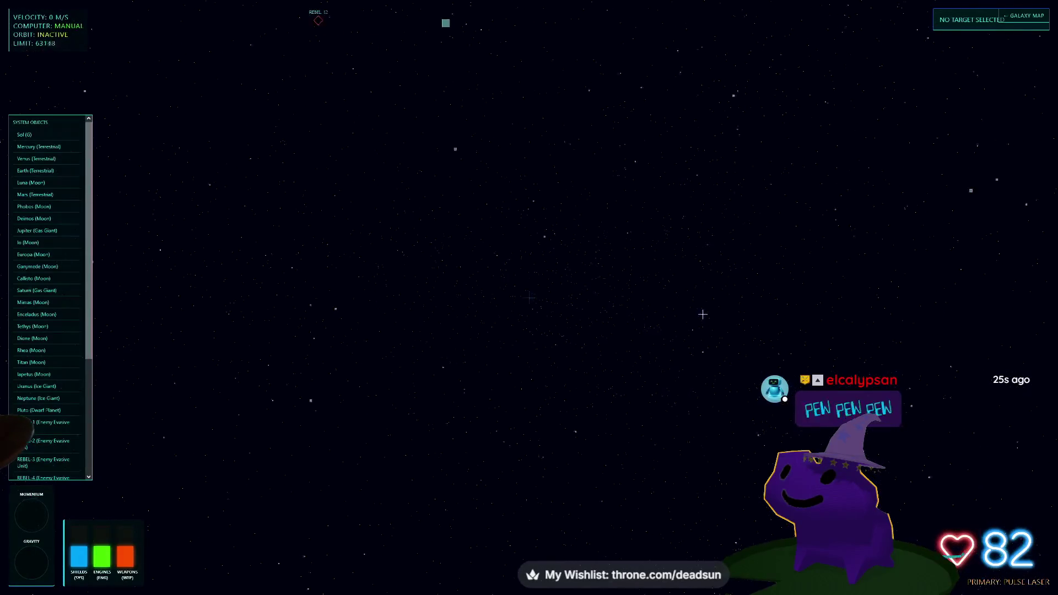
{"action": "left_click", "coordinate": [51, 401]}
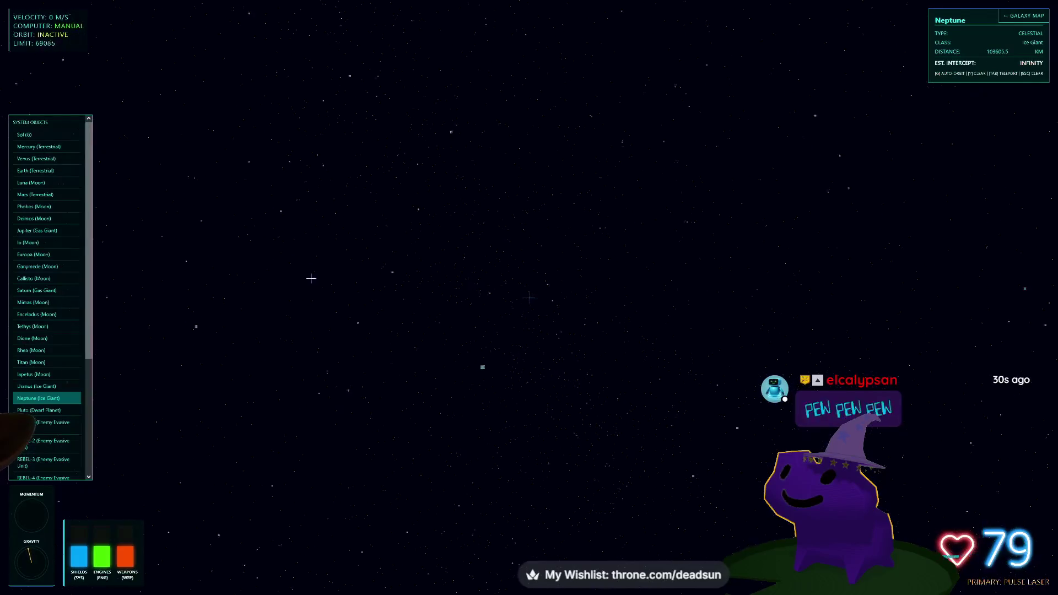
Fly the ship toward Neptune, look across the system, and target the enemy ship REBEL-2
{"action": "mouse_move", "coordinate": [260, 178]}
{"action": "left_mouse_down"}
{"action": "mouse_move", "coordinate": [538, 271]}
{"action": "mouse_move", "coordinate": [610, 316]}
{"action": "mouse_move", "coordinate": [524, 291]}
{"action": "mouse_move", "coordinate": [542, 241]}
{"action": "mouse_move", "coordinate": [561, 276]}
{"action": "mouse_move", "coordinate": [528, 296]}
{"action": "left_mouse_up"}
{"action": "key", "text": "w"}
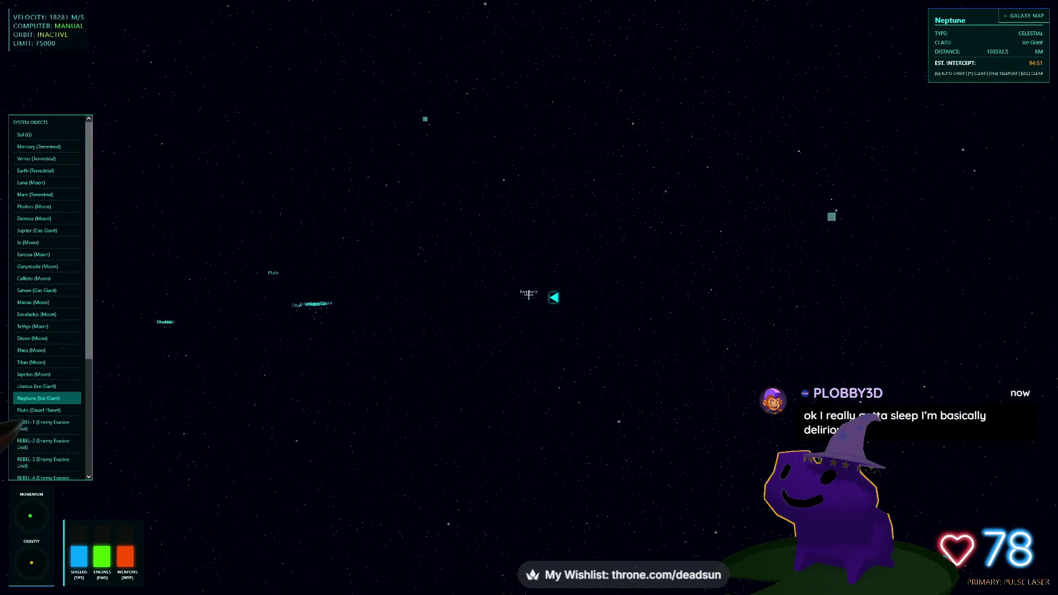
{"action": "key", "text": "Tab"}
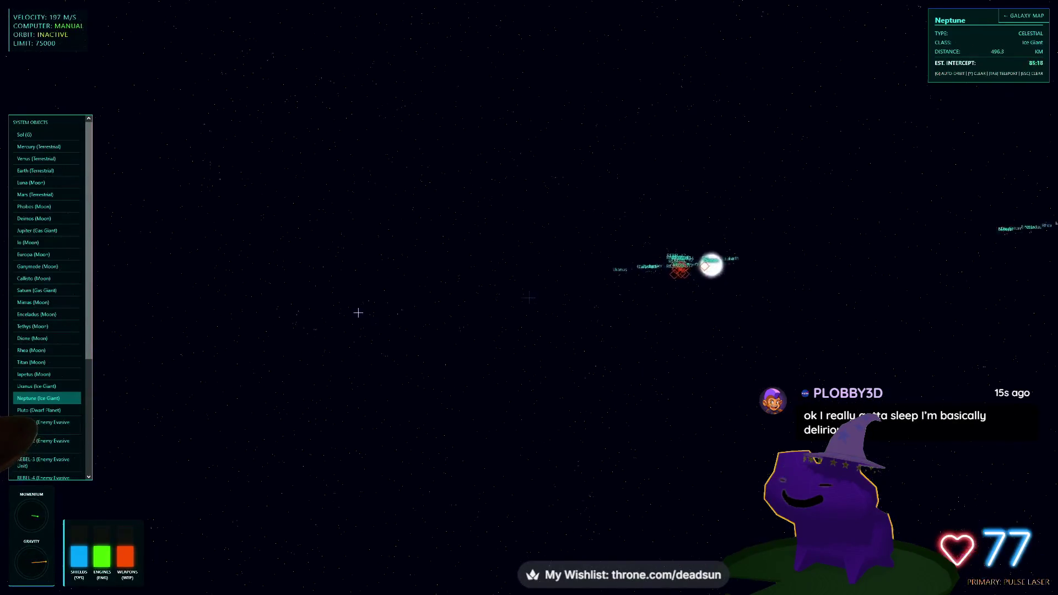
{"action": "key", "text": "w"}
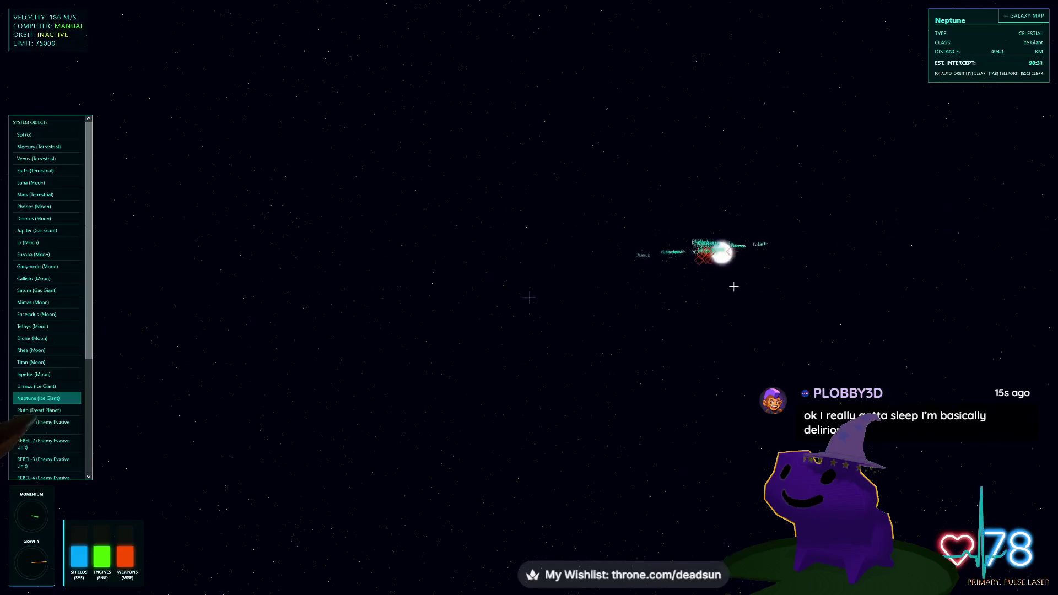
{"action": "key", "text": "w"}
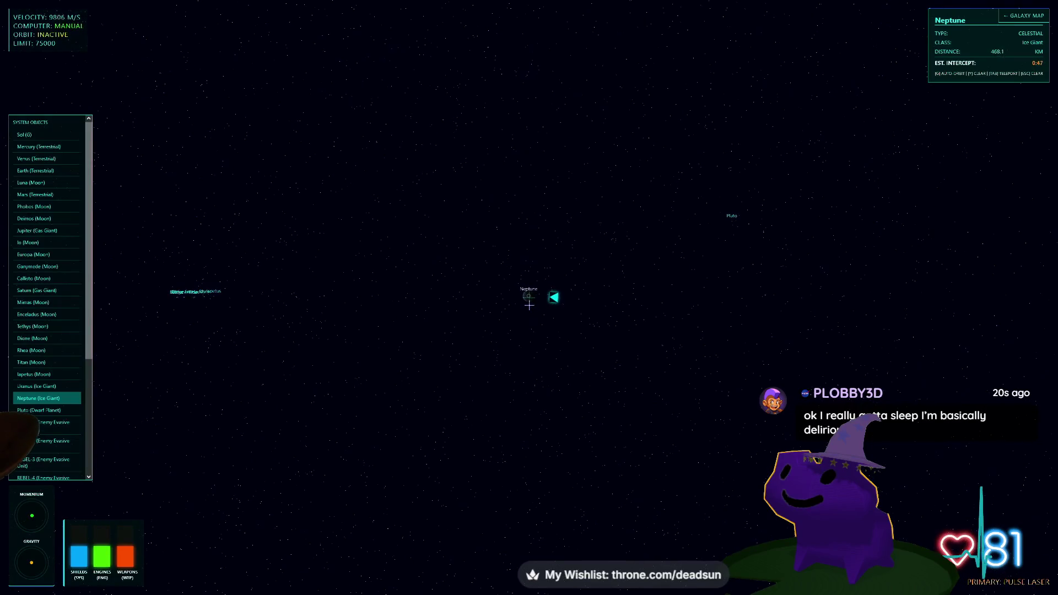
{"action": "key", "text": "w"}
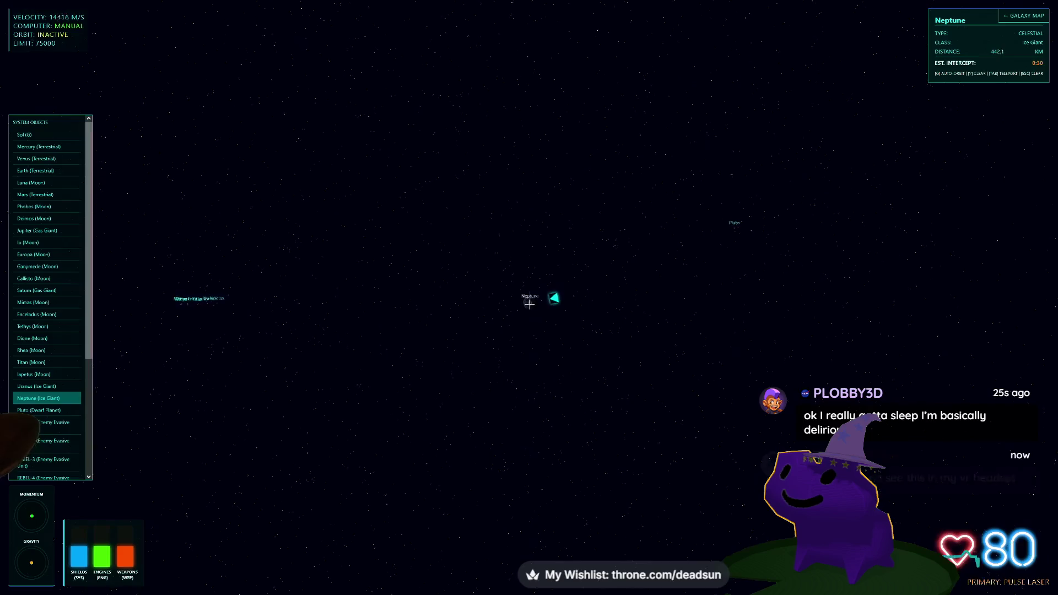
{"action": "key", "text": "w"}
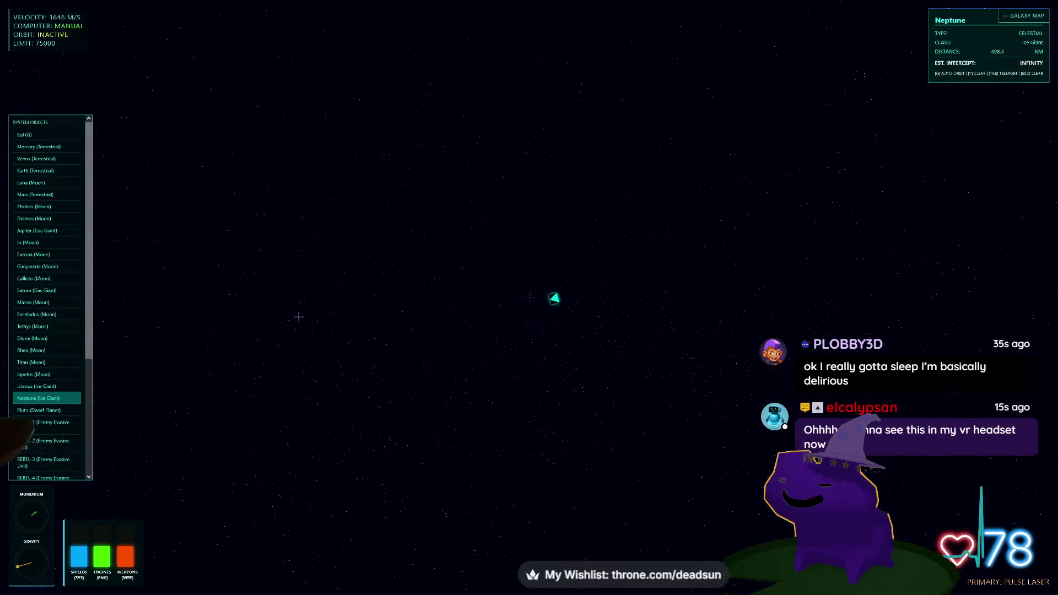
{"action": "left_click_drag", "start_coordinate": [353, 309], "coordinate": [531, 306]}
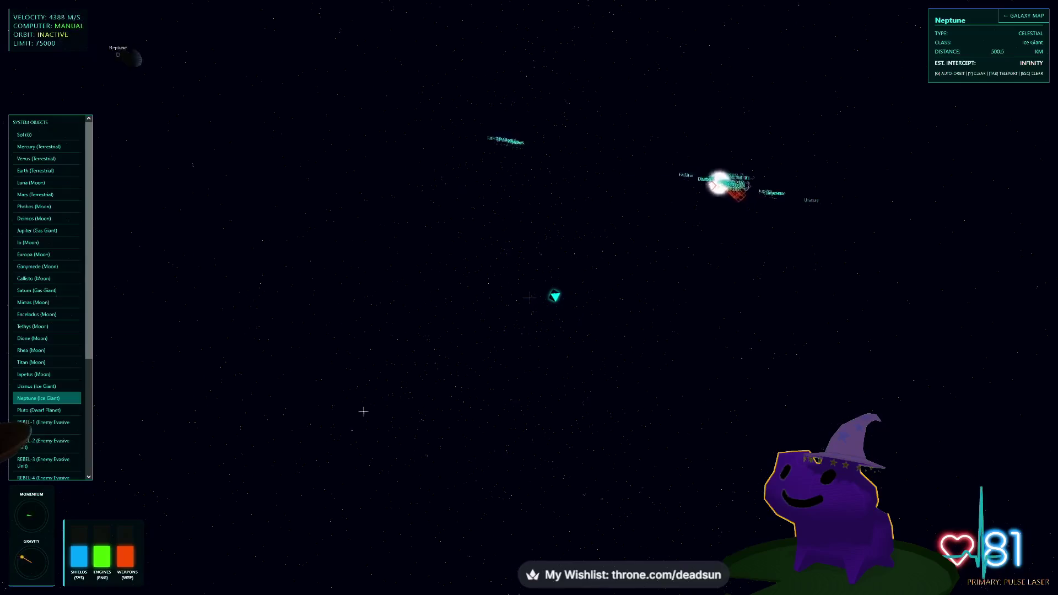
{"action": "left_click", "coordinate": [49, 439]}
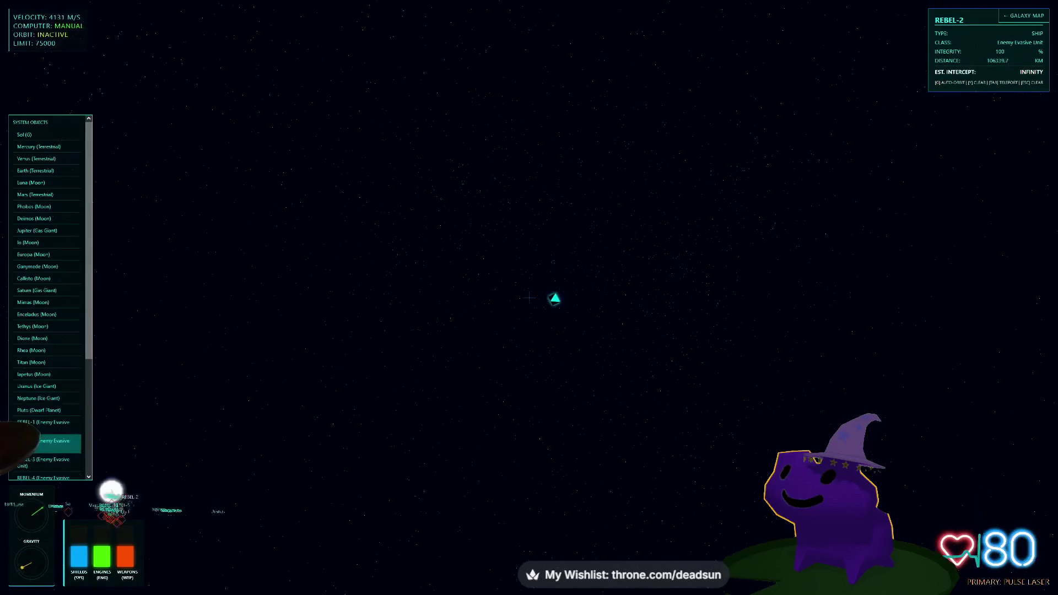
Jump beside REBEL-2 and accelerate the ship toward the planets
{"action": "key", "text": "w"}
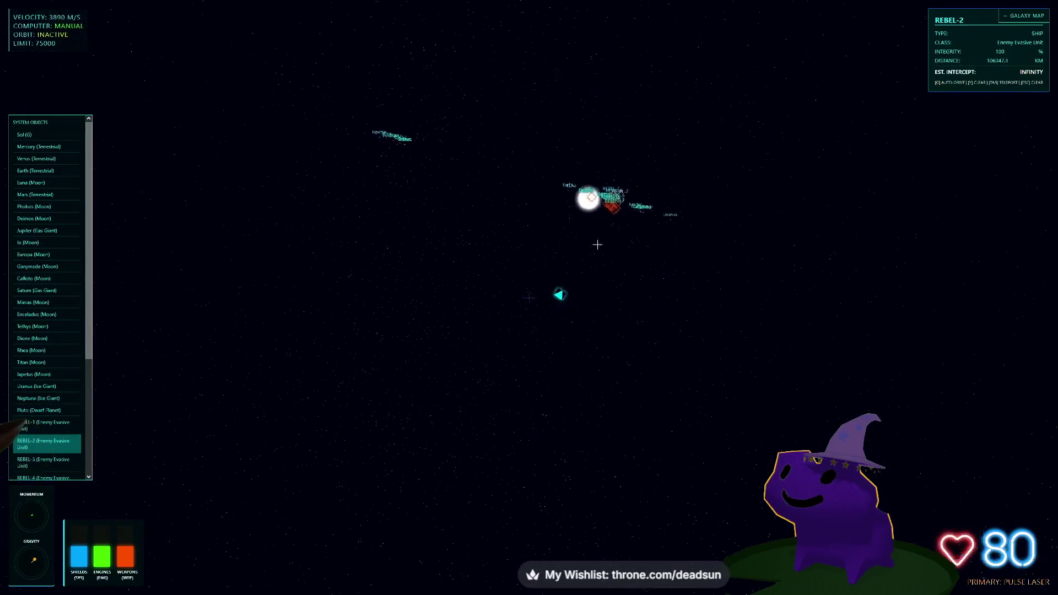
{"action": "key", "text": "Tab"}
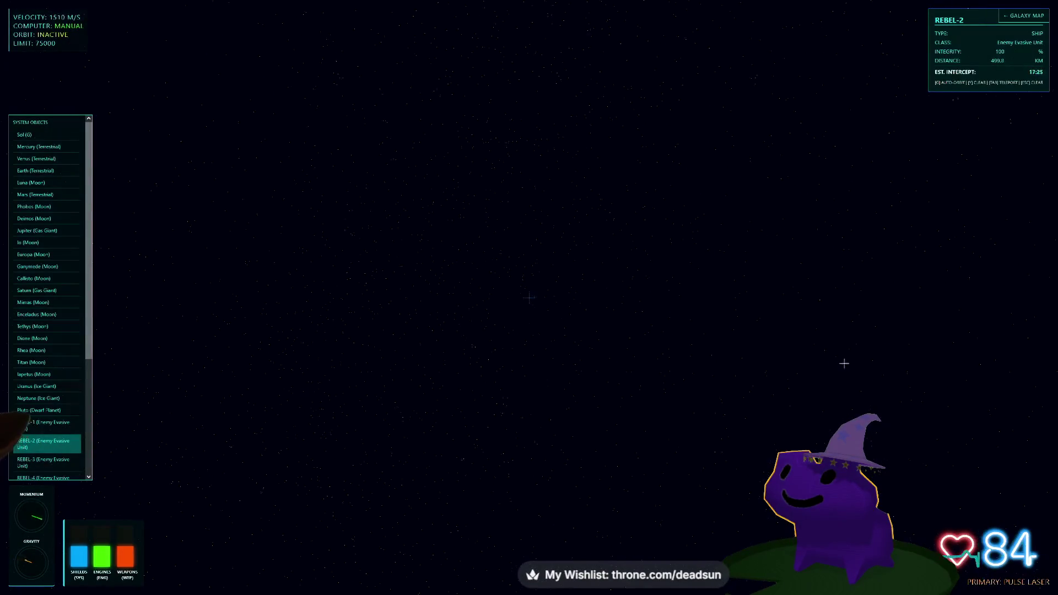
{"action": "key", "text": "w"}
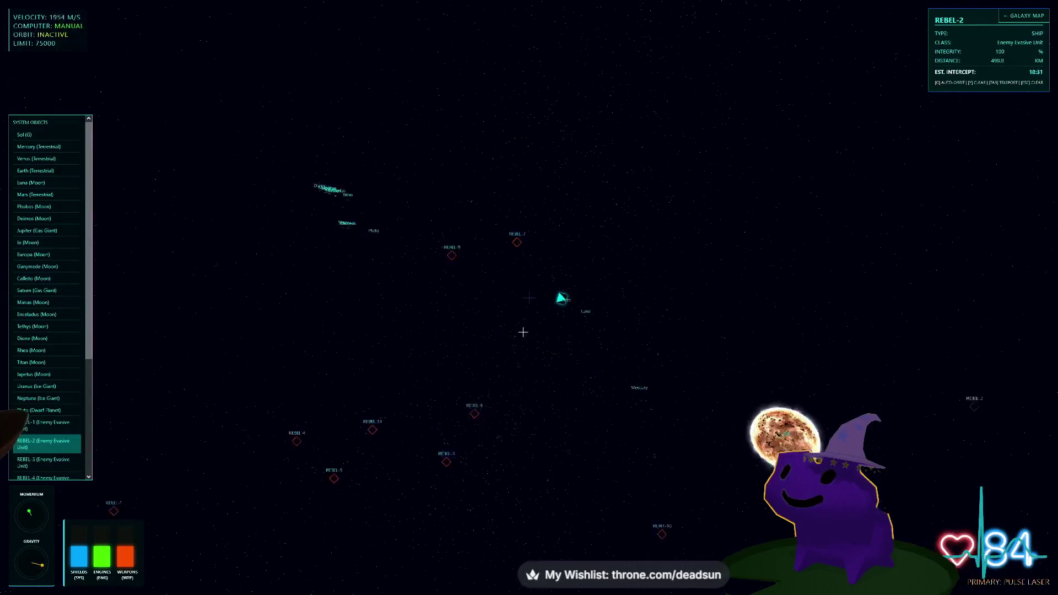
{"action": "key", "text": "w"}
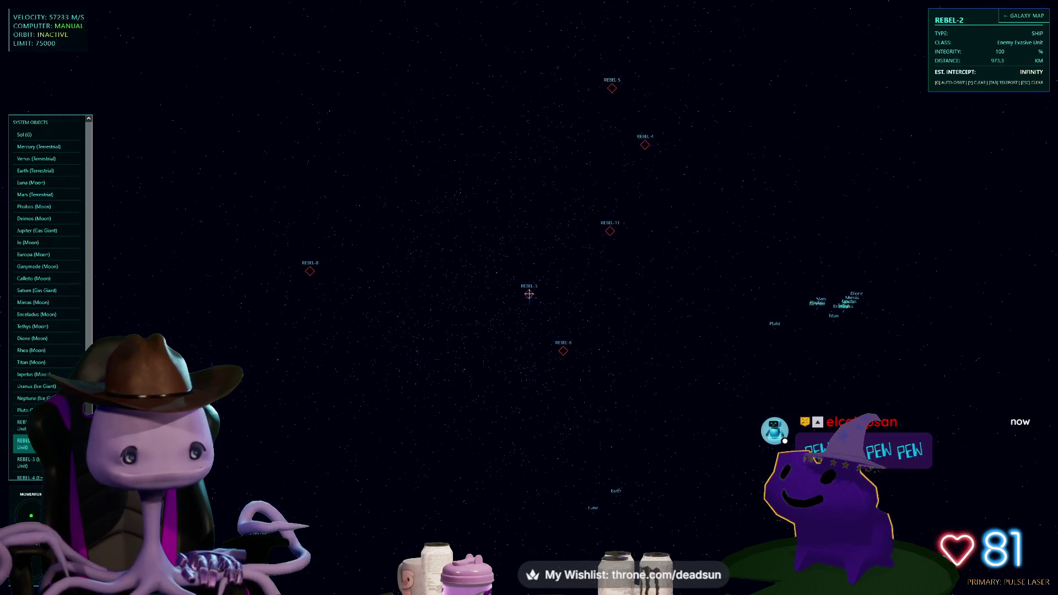
{"action": "mouse_move", "coordinate": [533, 291]}
{"action": "left_mouse_down"}
{"action": "mouse_move", "coordinate": [558, 253]}
{"action": "mouse_move", "coordinate": [553, 288]}
{"action": "mouse_move", "coordinate": [531, 276]}
{"action": "mouse_move", "coordinate": [538, 286]}
{"action": "left_mouse_up"}
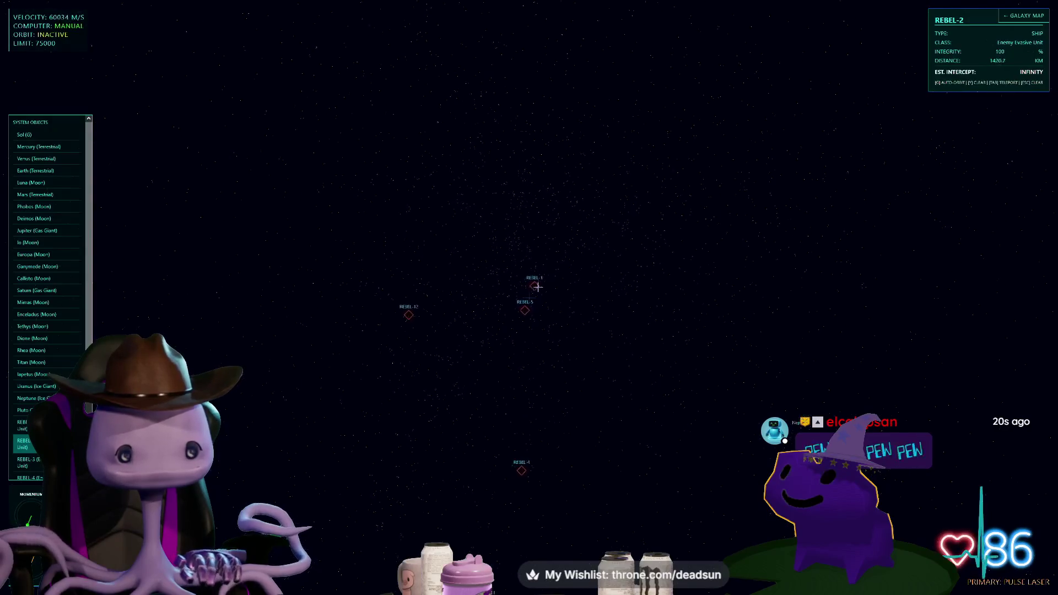
{"action": "left_click_drag", "start_coordinate": [530, 295], "coordinate": [546, 292]}
{"action": "scroll", "coordinate": [44, 385], "scroll_direction": "down", "scroll_amount": 3}
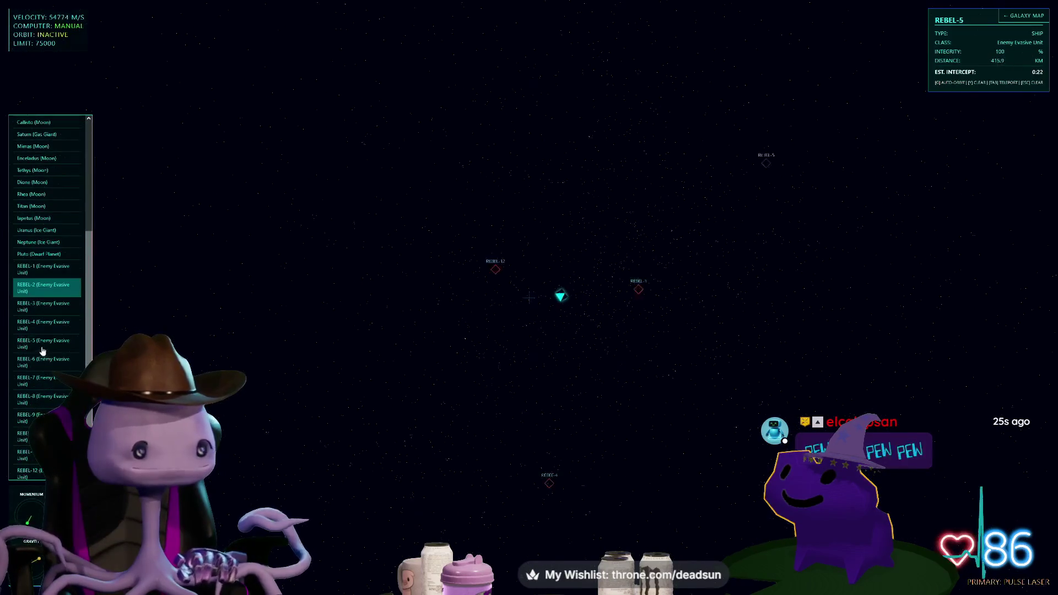
Target REBEL-5, bring the Sun into view, and open the Milky Way galaxy map
{"action": "left_click", "coordinate": [23, 346]}
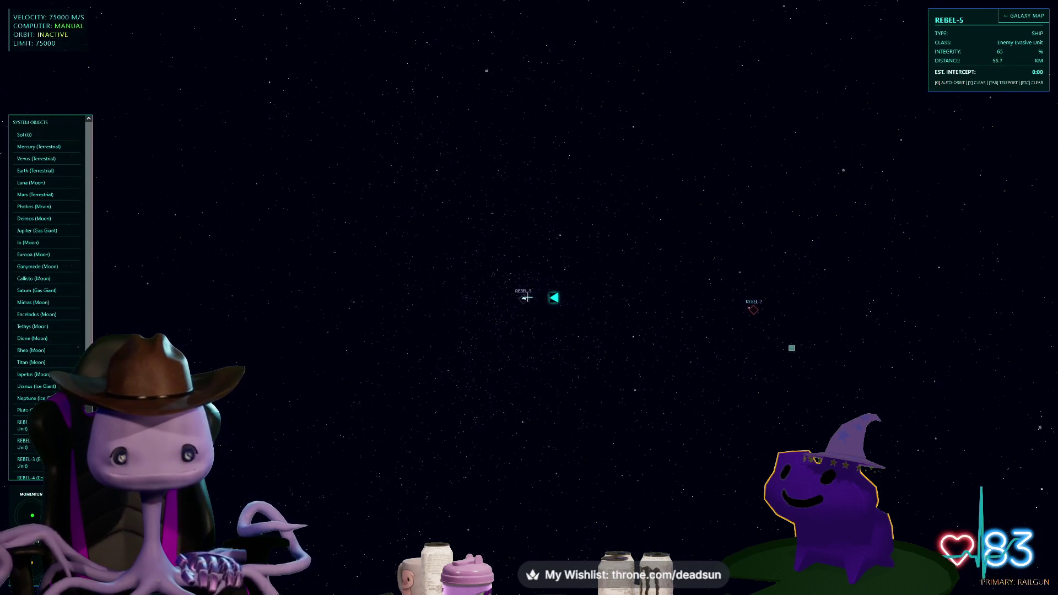
{"action": "mouse_move", "coordinate": [138, 305]}
{"action": "left_mouse_down"}
{"action": "mouse_move", "coordinate": [275, 309]}
{"action": "mouse_move", "coordinate": [574, 288]}
{"action": "mouse_move", "coordinate": [670, 318]}
{"action": "mouse_move", "coordinate": [518, 299]}
{"action": "left_mouse_up"}
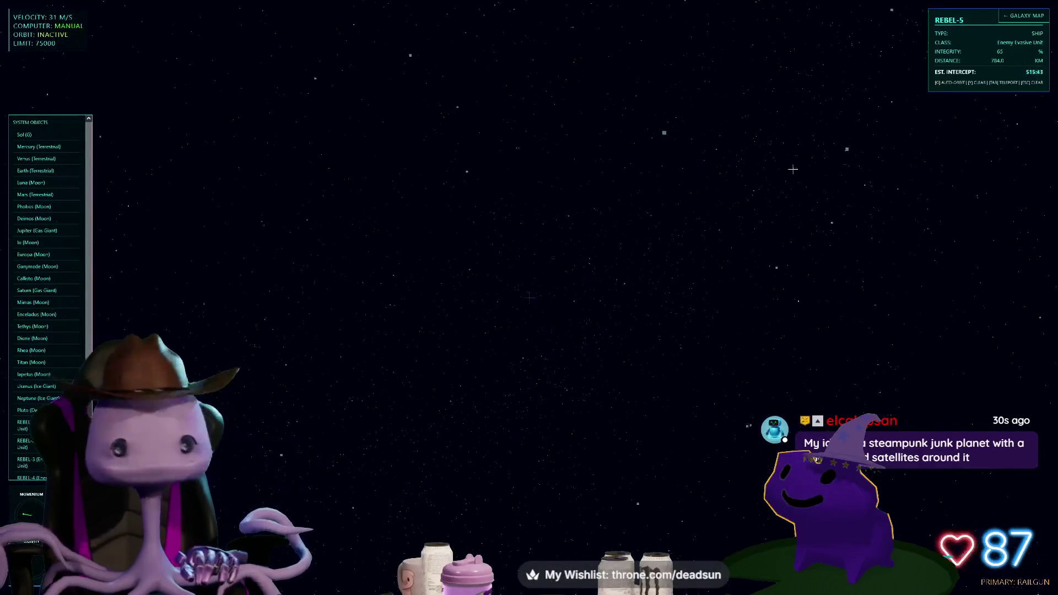
{"action": "key", "text": "m"}
{"action": "left_click_drag", "start_coordinate": [465, 363], "coordinate": [238, 163]}
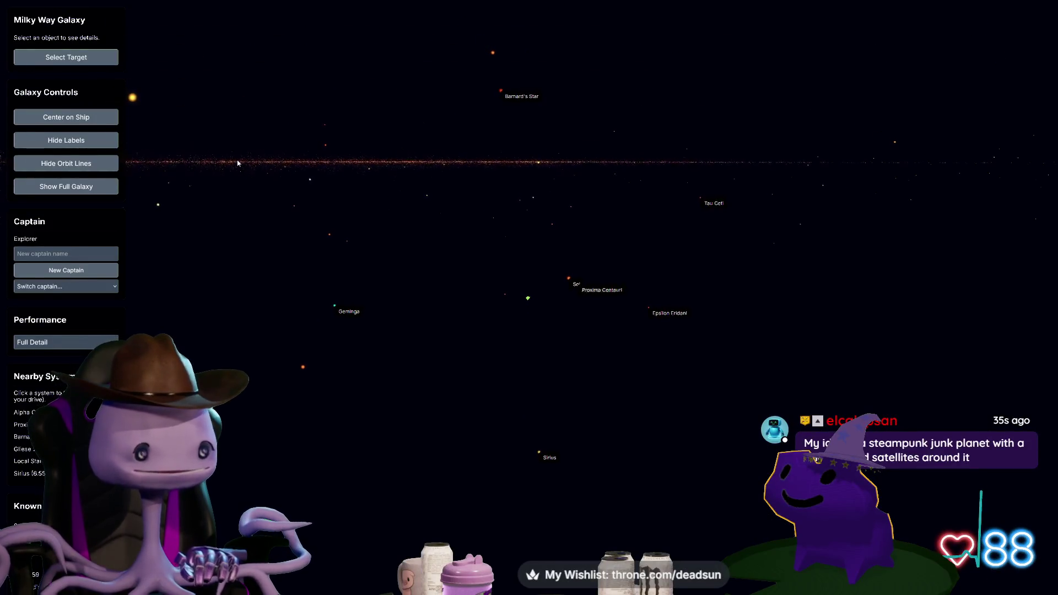
Travel to TRAPPIST 46023 by Bulk Drive, then zoom out to the full galaxy
{"action": "left_click_drag", "start_coordinate": [265, 219], "coordinate": [415, 182]}
{"action": "left_click", "coordinate": [414, 182]}
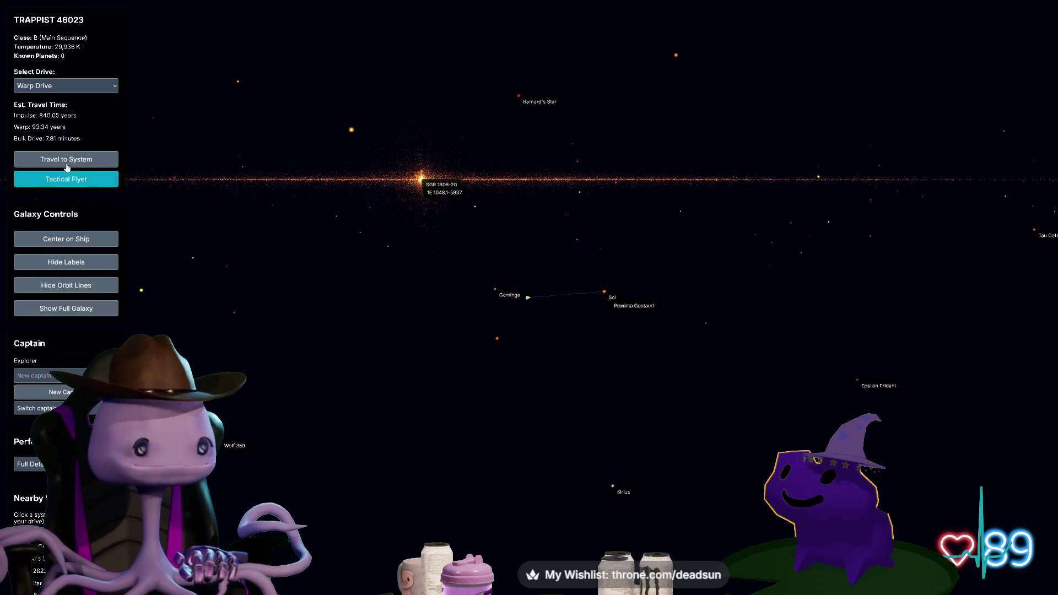
{"action": "left_click", "coordinate": [74, 83]}
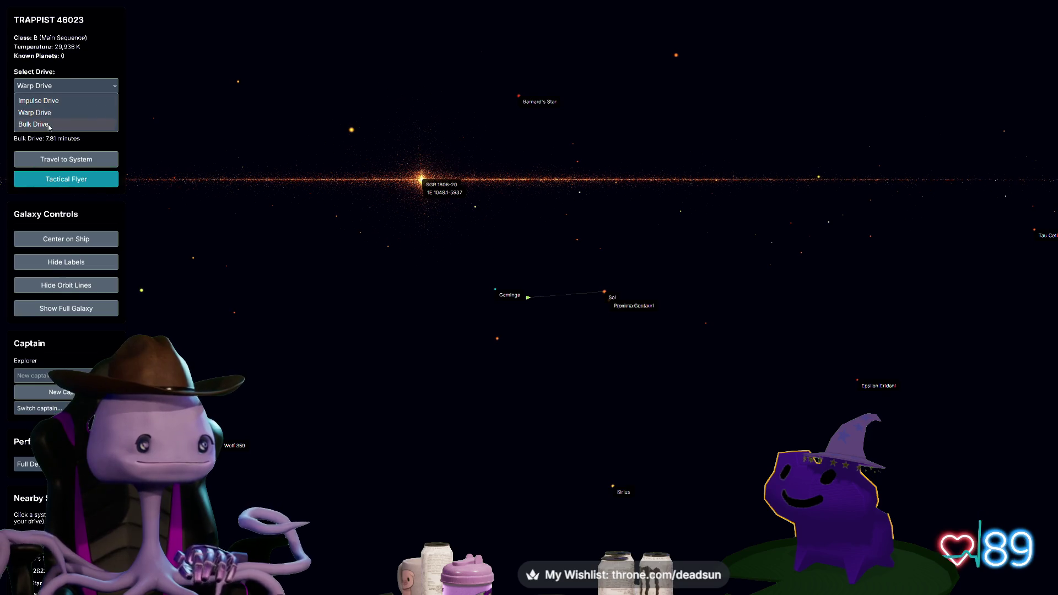
{"action": "left_click", "coordinate": [68, 127]}
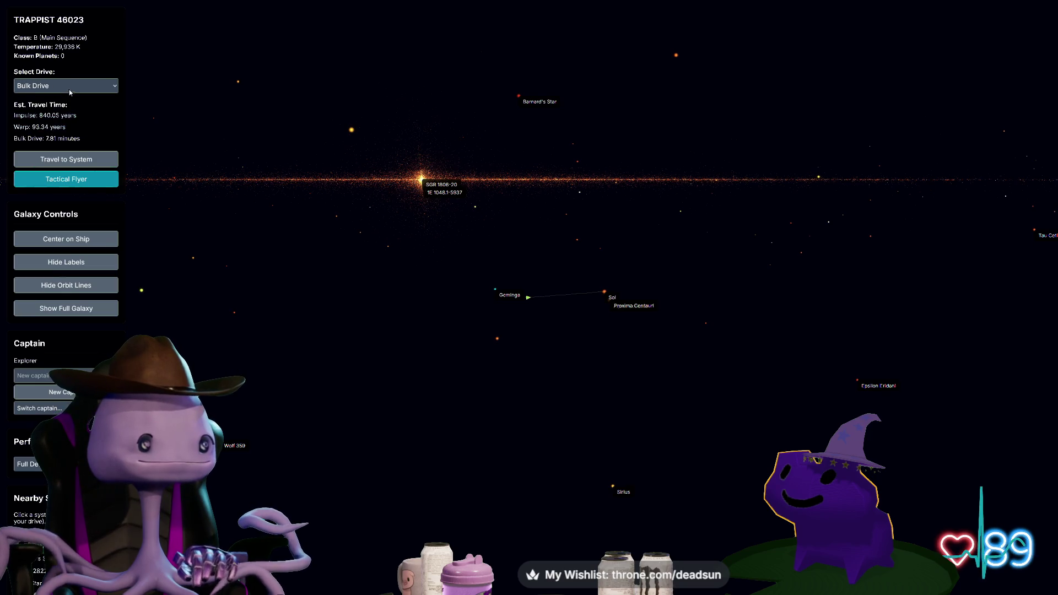
{"action": "left_click", "coordinate": [82, 160]}
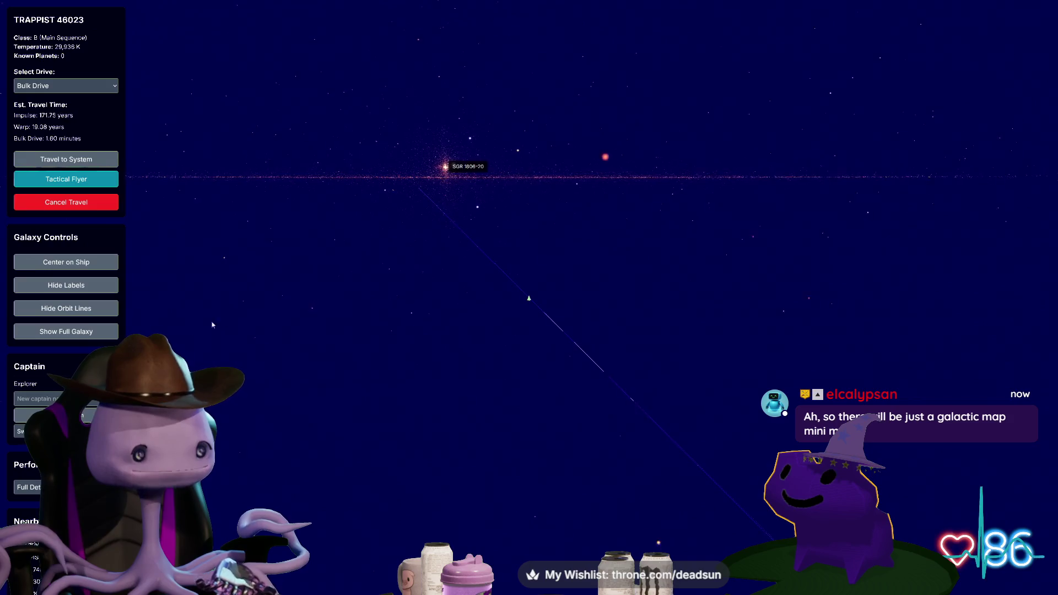
{"action": "left_click", "coordinate": [55, 333]}
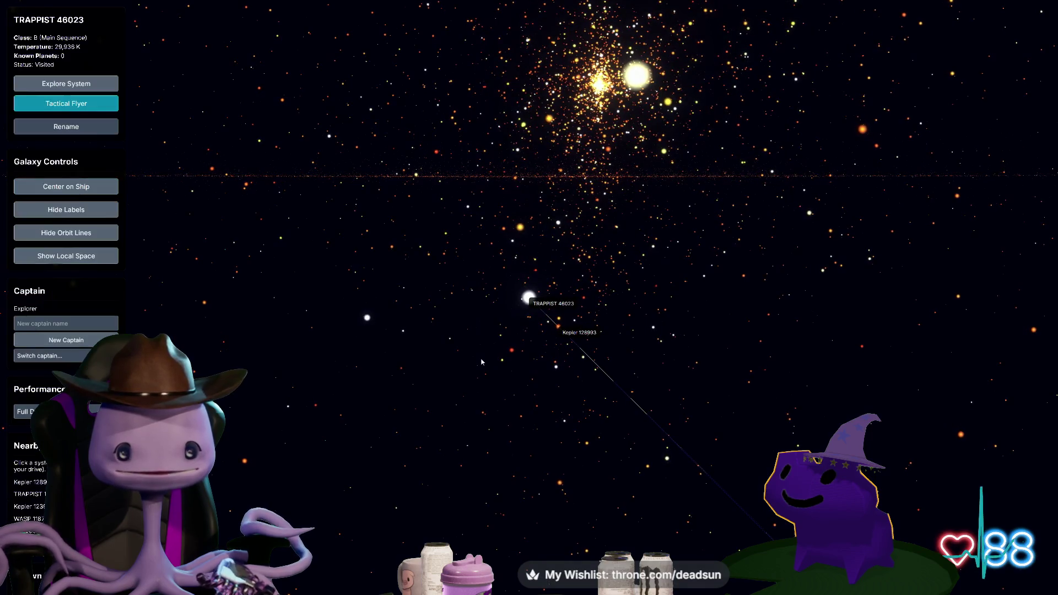
Orbit and zoom around TRAPPIST 46023, then select WASP 12601 to see its travel details
{"action": "mouse_move", "coordinate": [487, 361]}
{"action": "left_mouse_down"}
{"action": "mouse_move", "coordinate": [447, 314]}
{"action": "mouse_move", "coordinate": [421, 327]}
{"action": "mouse_move", "coordinate": [418, 334]}
{"action": "mouse_move", "coordinate": [460, 355]}
{"action": "mouse_move", "coordinate": [498, 357]}
{"action": "mouse_move", "coordinate": [533, 343]}
{"action": "mouse_move", "coordinate": [489, 351]}
{"action": "mouse_move", "coordinate": [433, 327]}
{"action": "mouse_move", "coordinate": [317, 342]}
{"action": "left_mouse_up"}
{"action": "scroll", "coordinate": [533, 343], "scroll_direction": "up", "scroll_amount": 5}
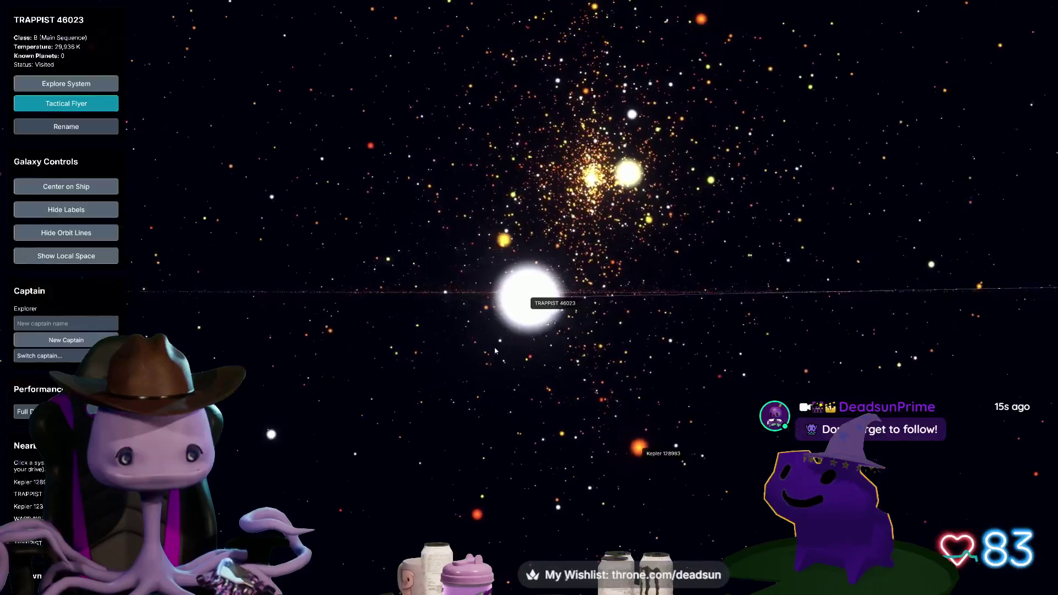
{"action": "left_click", "coordinate": [610, 258]}
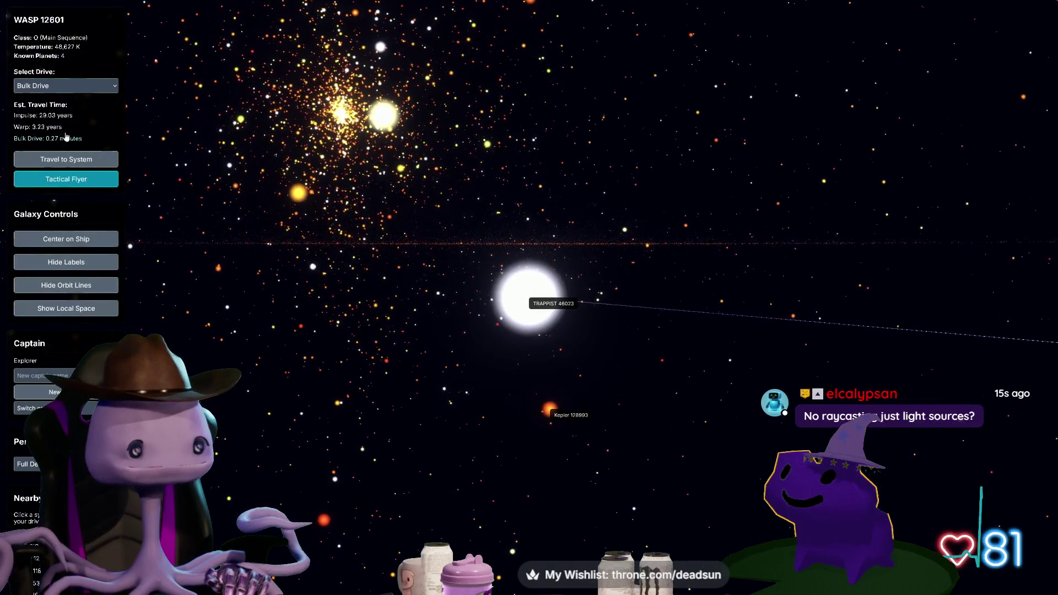
Select Kepler 128993 and travel to it
{"action": "left_click_drag", "start_coordinate": [410, 361], "coordinate": [439, 448]}
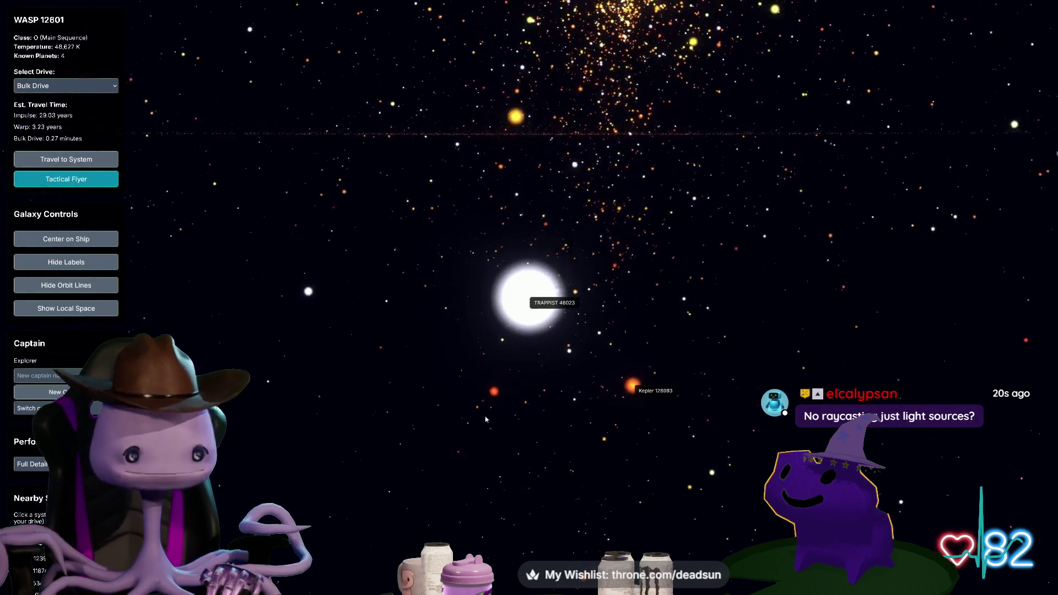
{"action": "left_click", "coordinate": [622, 386]}
{"action": "left_click", "coordinate": [620, 387]}
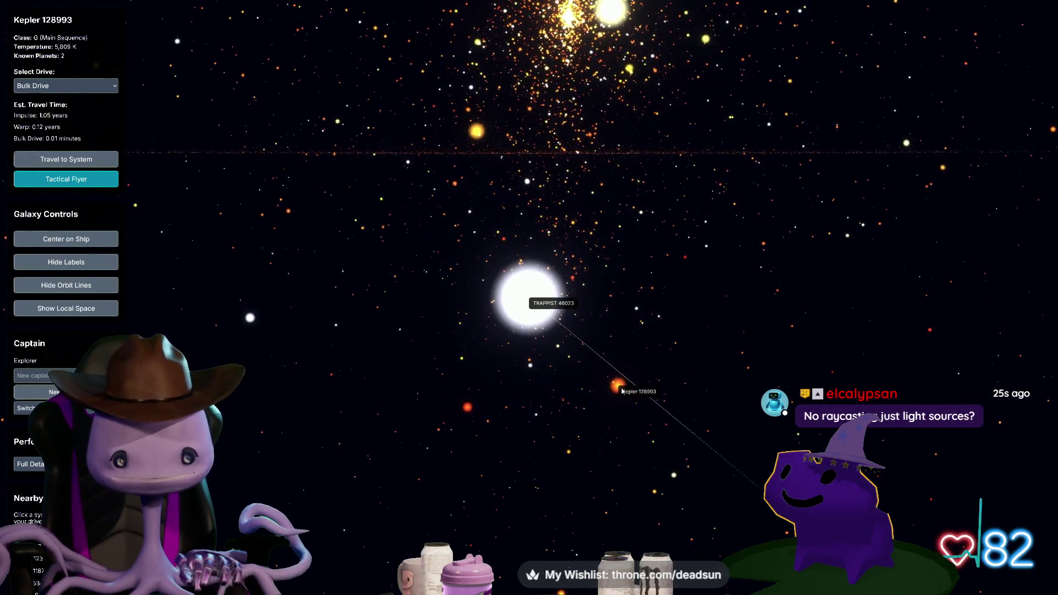
{"action": "scroll", "coordinate": [55, 363], "scroll_direction": "down", "scroll_amount": 4}
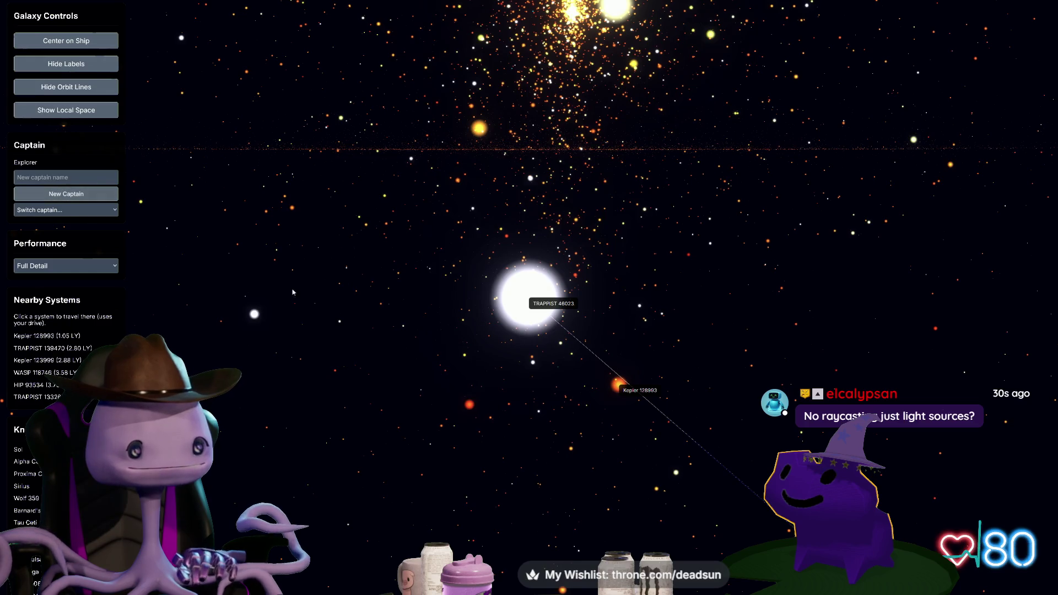
{"action": "left_click_drag", "start_coordinate": [306, 259], "coordinate": [311, 331]}
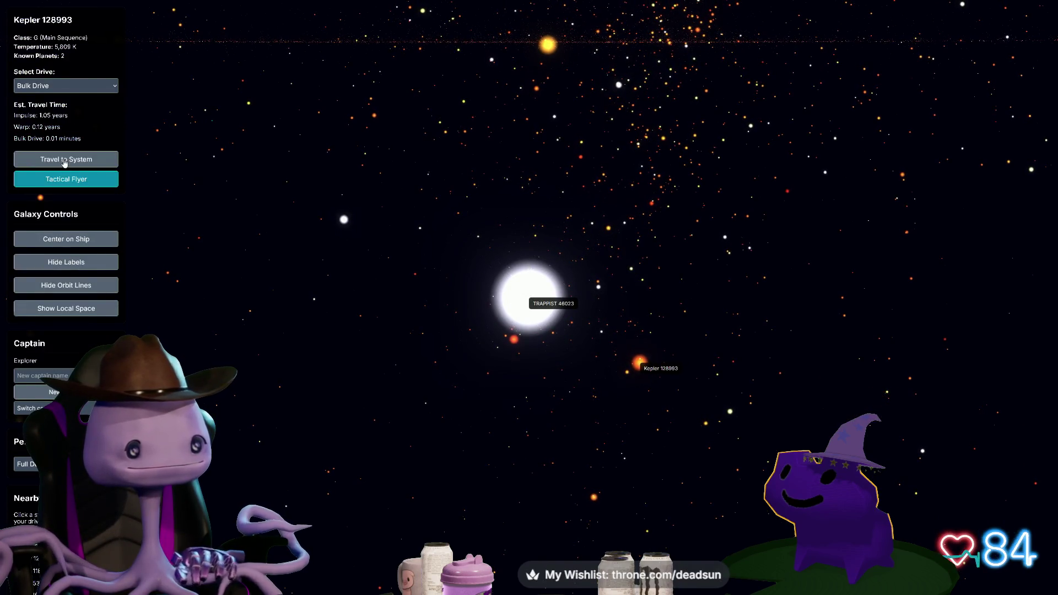
{"action": "left_click", "coordinate": [65, 159]}
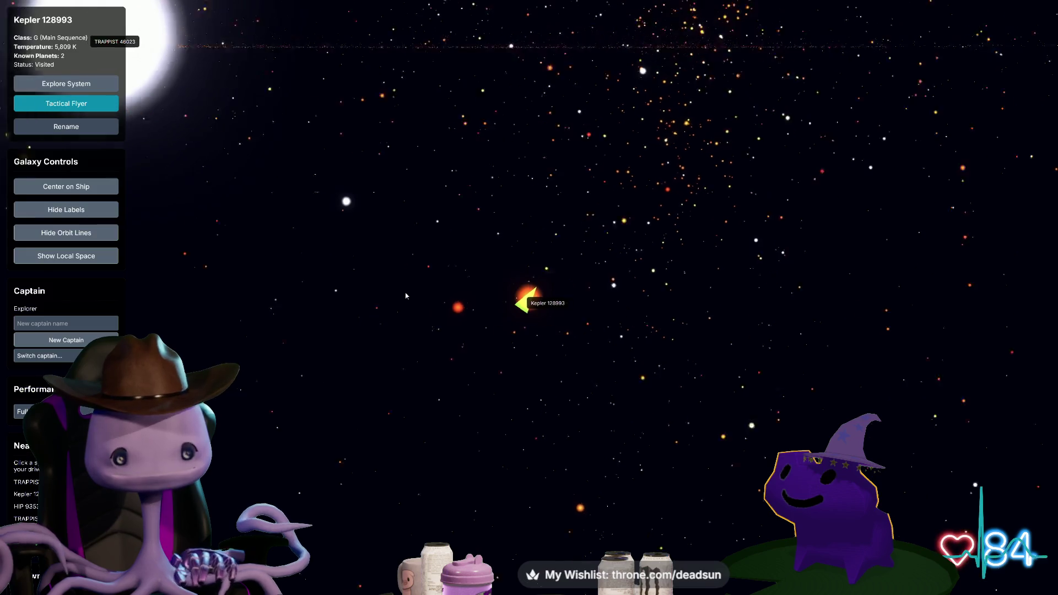
{"action": "left_click_drag", "start_coordinate": [213, 243], "coordinate": [282, 217]}
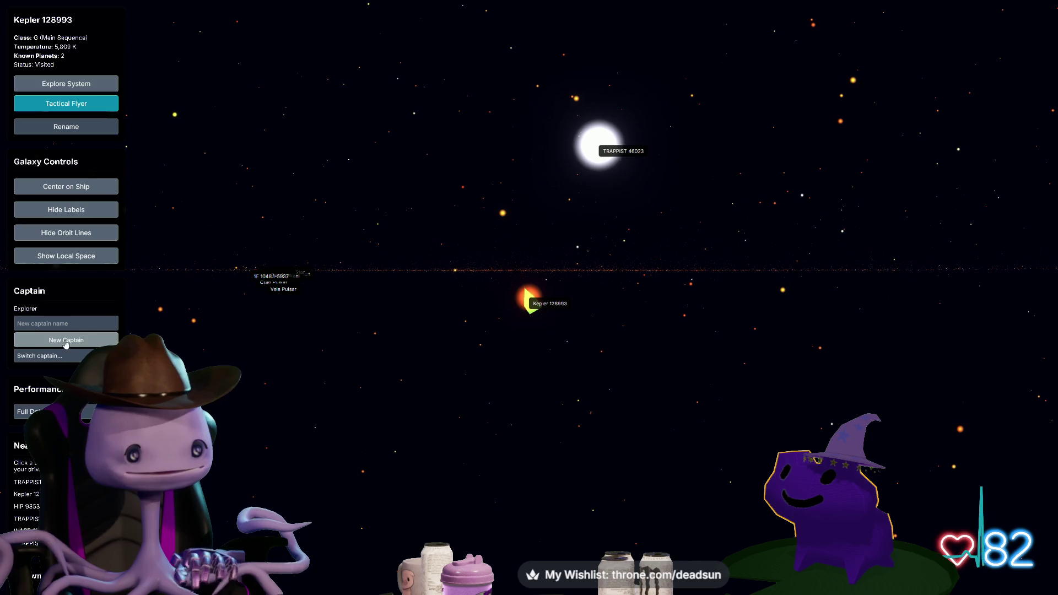
{"action": "scroll", "coordinate": [76, 276], "scroll_direction": "down", "scroll_amount": 1}
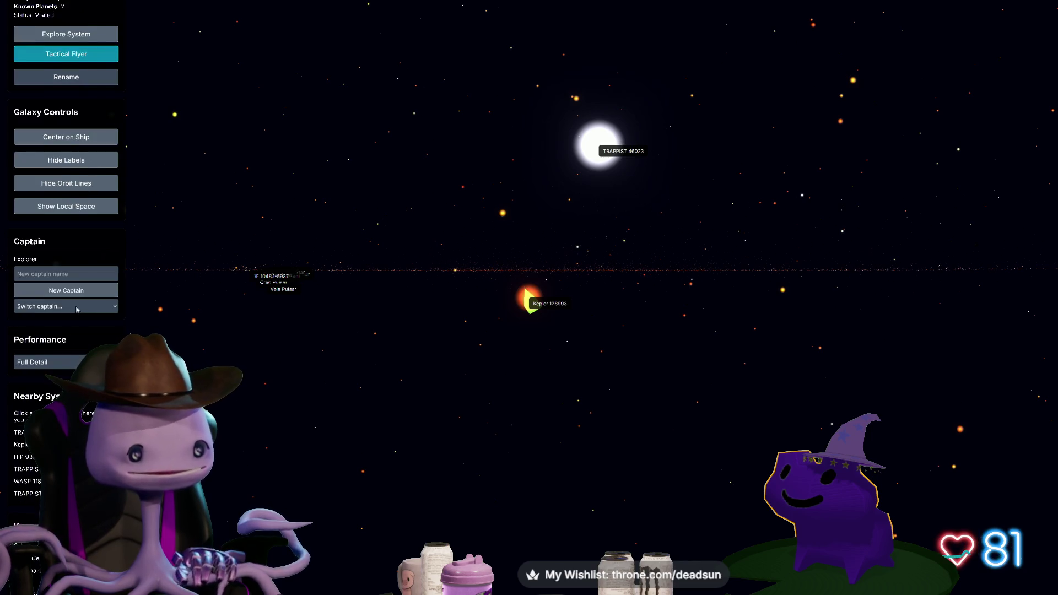
{"action": "scroll", "coordinate": [77, 306], "scroll_direction": "up", "scroll_amount": 1}
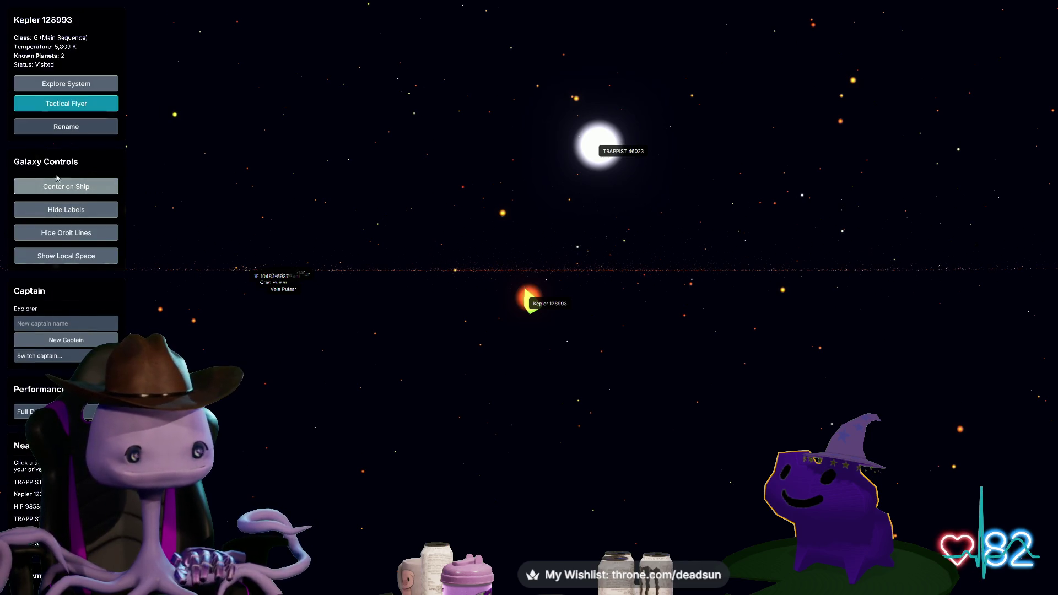
Show local space and orbit around Kepler 128993 toward the pulsars Geminga, Crab and Vela
{"action": "left_click", "coordinate": [71, 261]}
{"action": "mouse_move", "coordinate": [625, 350]}
{"action": "left_mouse_down"}
{"action": "mouse_move", "coordinate": [477, 353]}
{"action": "mouse_move", "coordinate": [486, 401]}
{"action": "mouse_move", "coordinate": [411, 365]}
{"action": "mouse_move", "coordinate": [404, 314]}
{"action": "mouse_move", "coordinate": [390, 313]}
{"action": "mouse_move", "coordinate": [358, 354]}
{"action": "mouse_move", "coordinate": [405, 352]}
{"action": "left_mouse_up"}
{"action": "left_click_drag", "start_coordinate": [366, 303], "coordinate": [384, 357]}
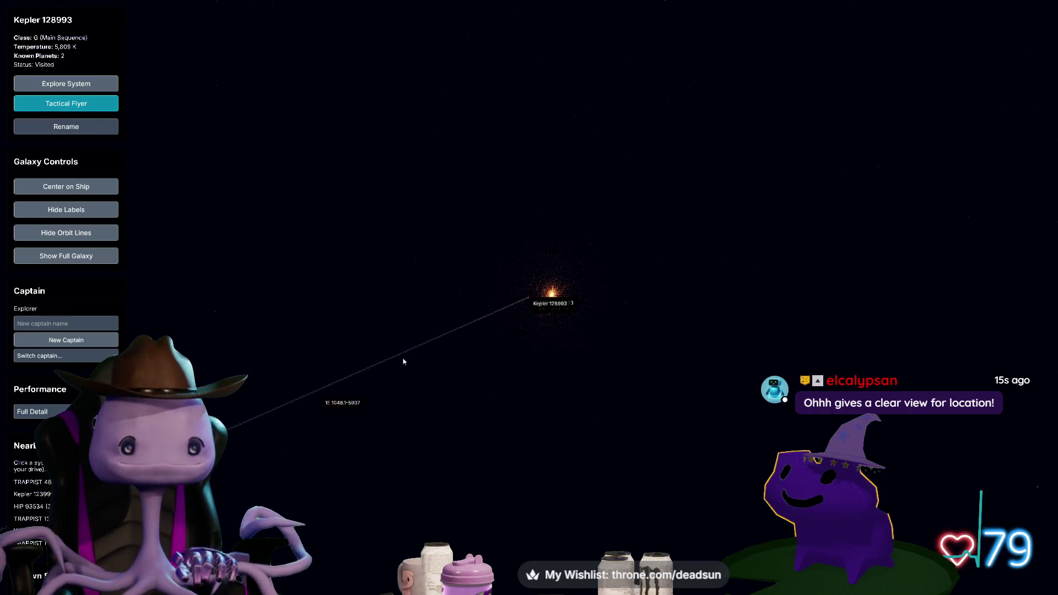
{"action": "mouse_move", "coordinate": [459, 385]}
{"action": "left_mouse_down"}
{"action": "mouse_move", "coordinate": [411, 347]}
{"action": "mouse_move", "coordinate": [339, 324]}
{"action": "mouse_move", "coordinate": [243, 322]}
{"action": "mouse_move", "coordinate": [325, 355]}
{"action": "mouse_move", "coordinate": [491, 347]}
{"action": "mouse_move", "coordinate": [456, 361]}
{"action": "mouse_move", "coordinate": [222, 234]}
{"action": "mouse_move", "coordinate": [72, 212]}
{"action": "mouse_move", "coordinate": [231, 316]}
{"action": "left_mouse_up"}
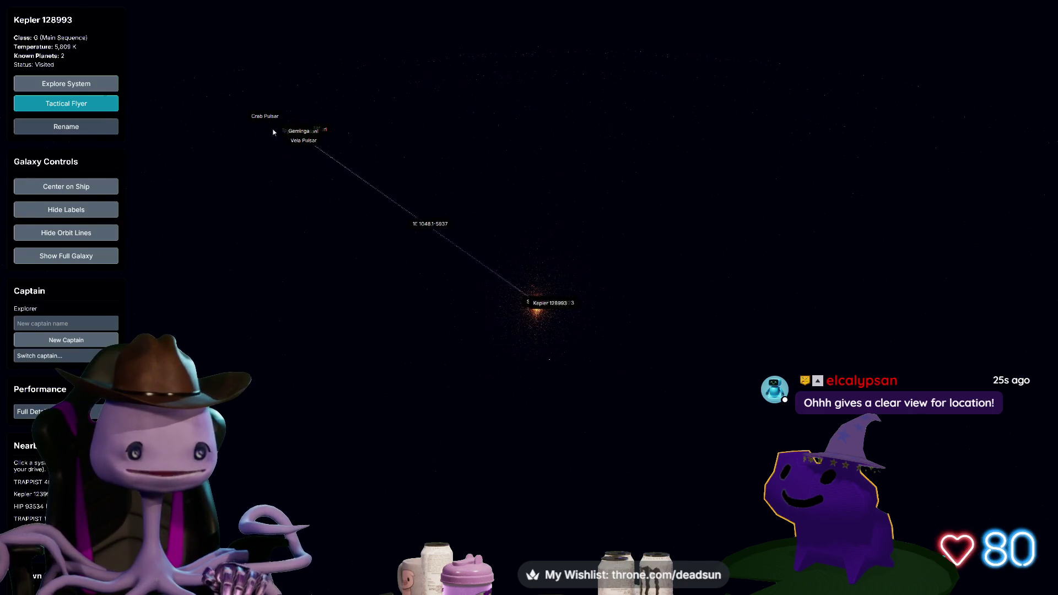
{"action": "mouse_move", "coordinate": [279, 237]}
{"action": "left_mouse_down"}
{"action": "mouse_move", "coordinate": [326, 279]}
{"action": "mouse_move", "coordinate": [303, 260]}
{"action": "left_mouse_up"}
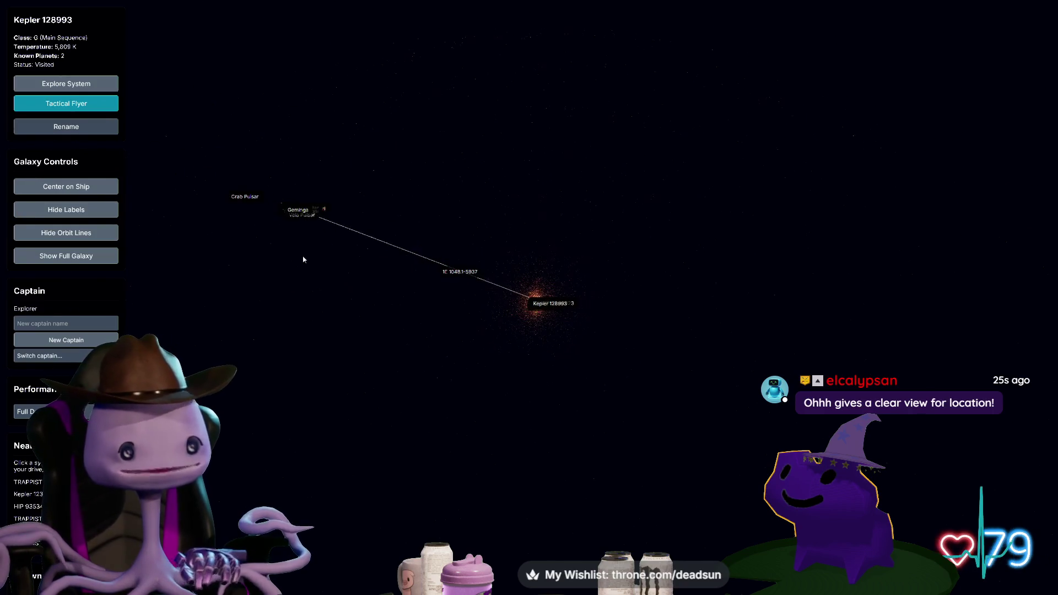
{"action": "mouse_move", "coordinate": [374, 391]}
{"action": "left_mouse_down"}
{"action": "mouse_move", "coordinate": [468, 472]}
{"action": "mouse_move", "coordinate": [462, 307]}
{"action": "mouse_move", "coordinate": [505, 345]}
{"action": "mouse_move", "coordinate": [525, 345]}
{"action": "mouse_move", "coordinate": [540, 366]}
{"action": "mouse_move", "coordinate": [387, 387]}
{"action": "mouse_move", "coordinate": [500, 337]}
{"action": "mouse_move", "coordinate": [543, 217]}
{"action": "mouse_move", "coordinate": [501, 279]}
{"action": "mouse_move", "coordinate": [473, 378]}
{"action": "left_mouse_up"}
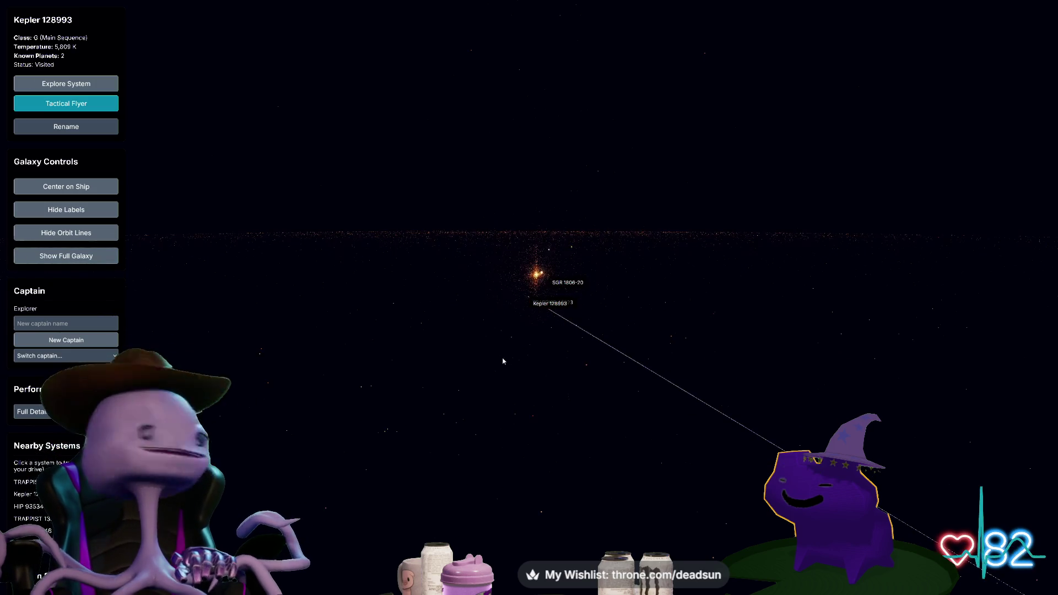
{"action": "scroll", "coordinate": [496, 369], "scroll_direction": "up", "scroll_amount": 3}
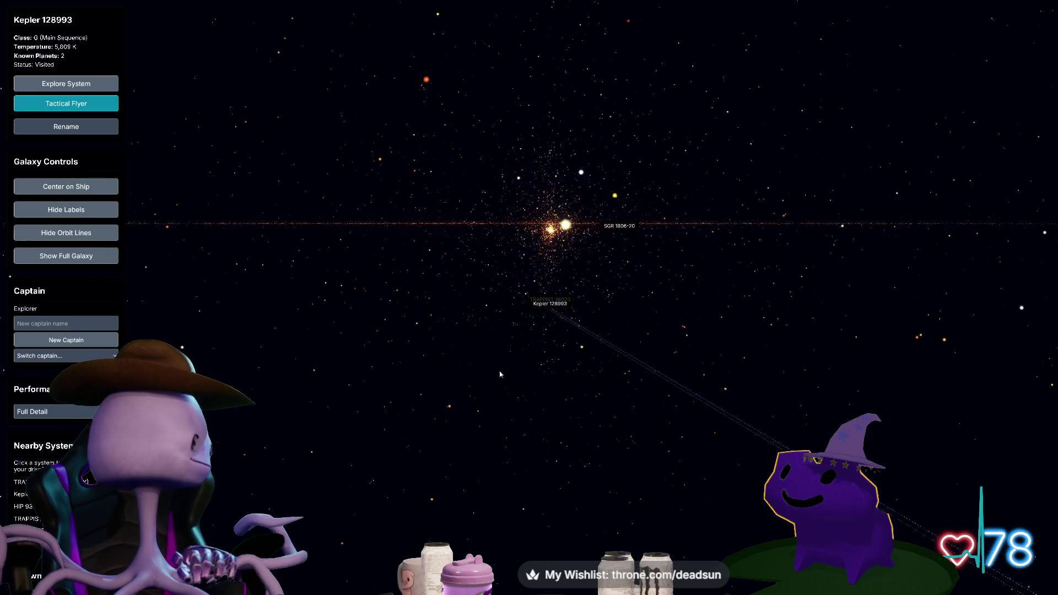
{"action": "scroll", "coordinate": [500, 374], "scroll_direction": "up", "scroll_amount": 5}
{"action": "scroll", "coordinate": [513, 365], "scroll_direction": "up", "scroll_amount": 5}
{"action": "mouse_move", "coordinate": [485, 385]}
{"action": "left_mouse_down"}
{"action": "mouse_move", "coordinate": [577, 368]}
{"action": "mouse_move", "coordinate": [743, 375]}
{"action": "mouse_move", "coordinate": [690, 400]}
{"action": "left_mouse_up"}
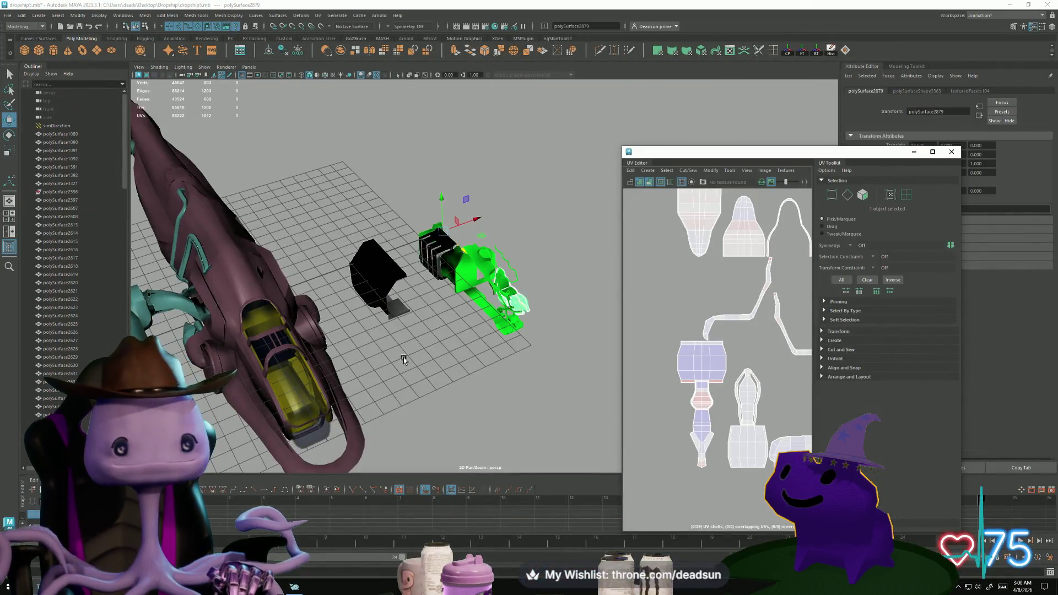
{"action": "mouse_move", "coordinate": [403, 357]}
{"action": "left_mouse_down", "text": "alt"}
{"action": "mouse_move", "coordinate": [424, 342]}
{"action": "mouse_move", "coordinate": [485, 358]}
{"action": "left_mouse_up", "text": "alt"}
Save the dropship scene
{"action": "scroll", "coordinate": [553, 386], "scroll_direction": "up", "scroll_amount": 5}
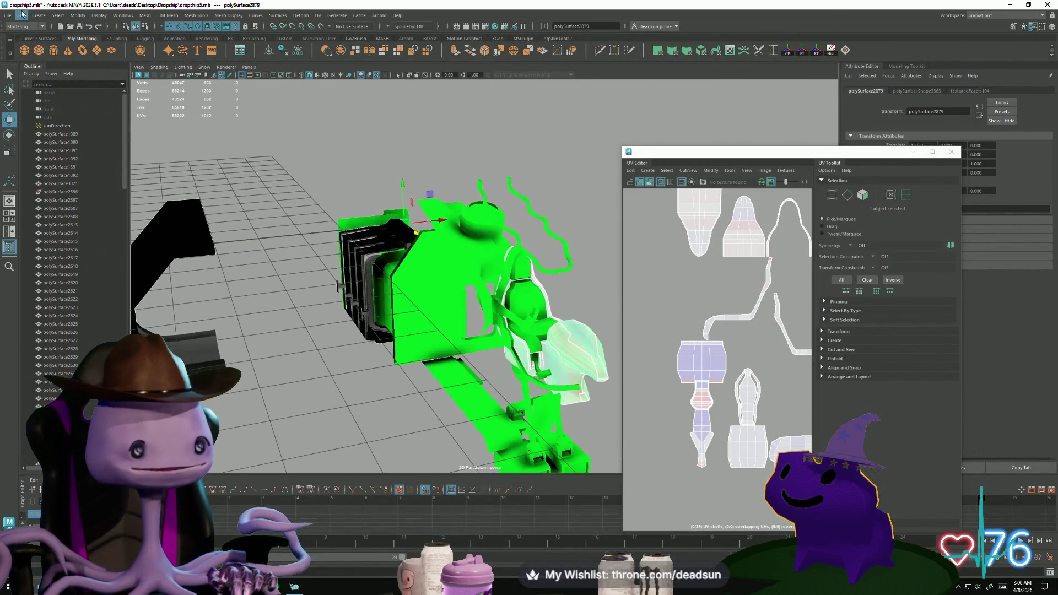
{"action": "left_click", "coordinate": [9, 15]}
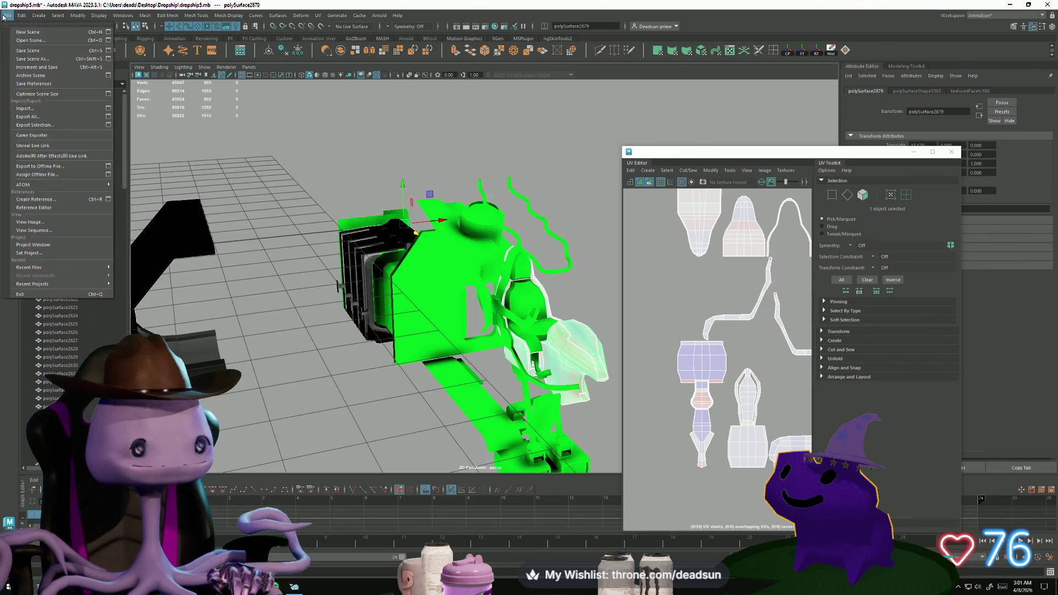
{"action": "left_click", "coordinate": [24, 50]}
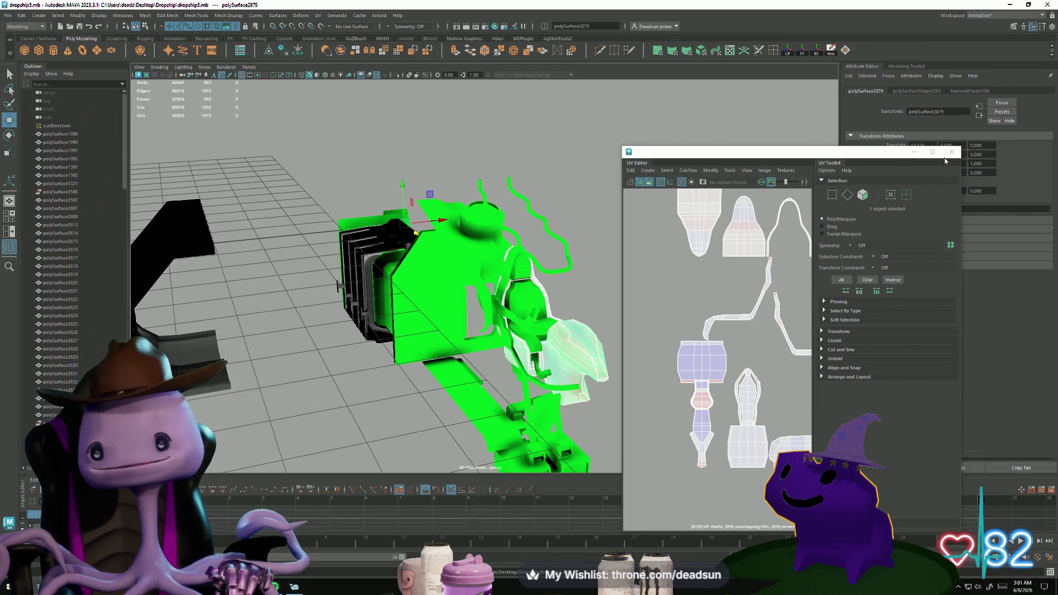
Close the UV window and reopen the UV Editor on the engine mesh
{"action": "left_click", "coordinate": [952, 152]}
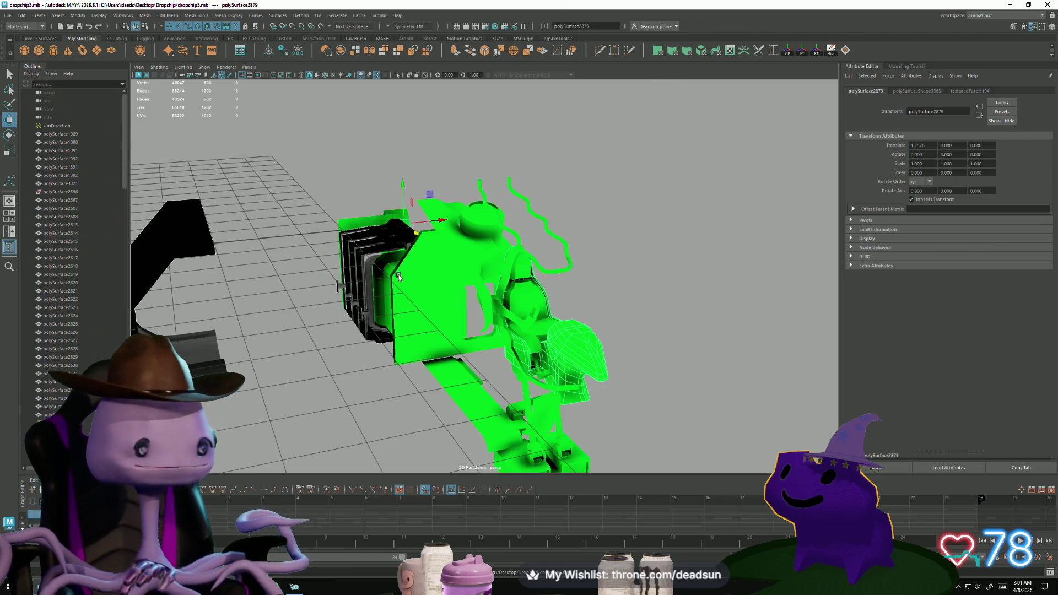
{"action": "left_click_drag", "start_coordinate": [283, 361], "coordinate": [311, 317], "text": "alt"}
{"action": "left_click", "coordinate": [311, 317]}
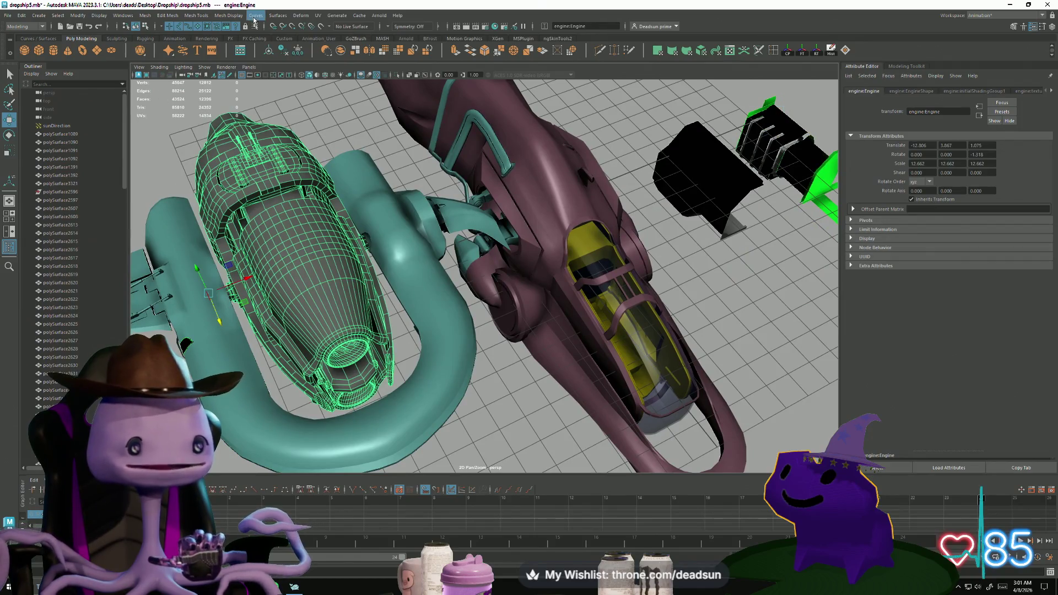
{"action": "left_click", "coordinate": [34, 28]}
{"action": "left_click", "coordinate": [41, 27]}
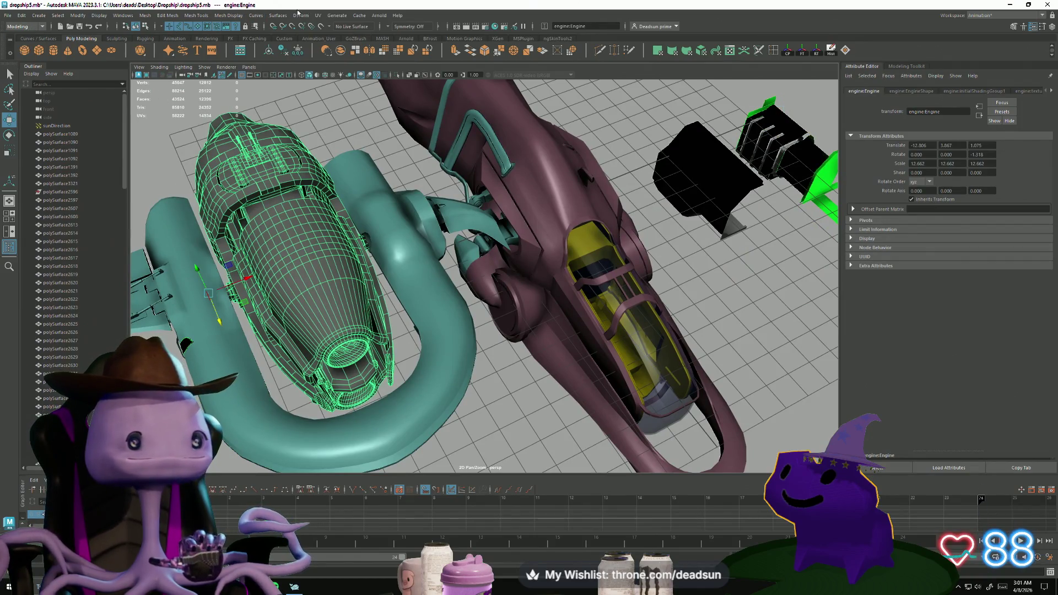
{"action": "left_click", "coordinate": [318, 15]}
{"action": "left_click", "coordinate": [334, 24]}
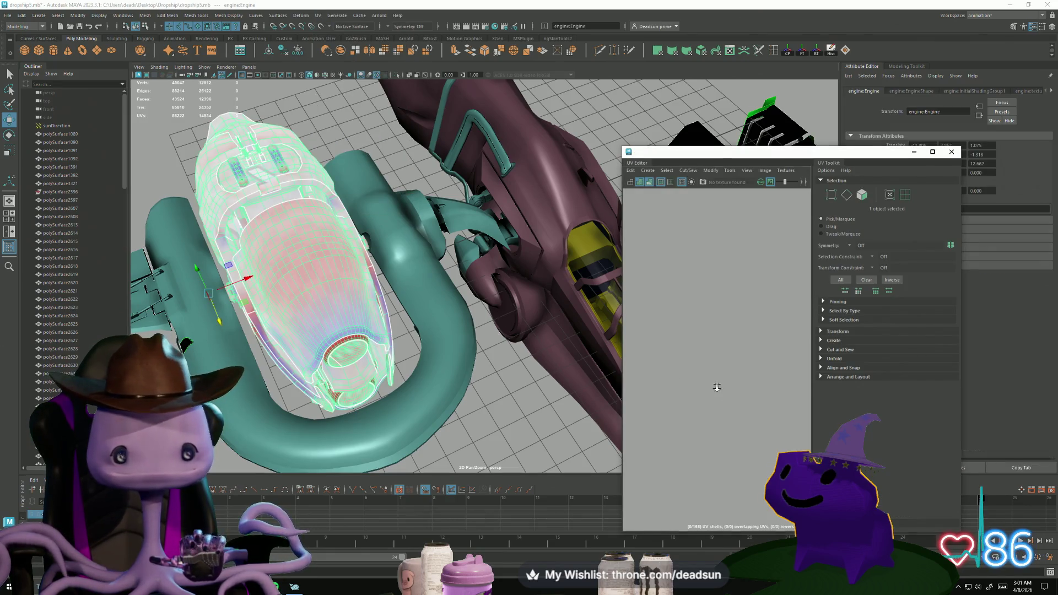
{"action": "left_click", "coordinate": [725, 374]}
Switch to the teal ring mesh and frame its UV shells in the editor
{"action": "middle_click_drag", "start_coordinate": [725, 373], "coordinate": [721, 373], "text": "alt"}
{"action": "scroll", "coordinate": [716, 386], "scroll_direction": "up", "scroll_amount": 6}
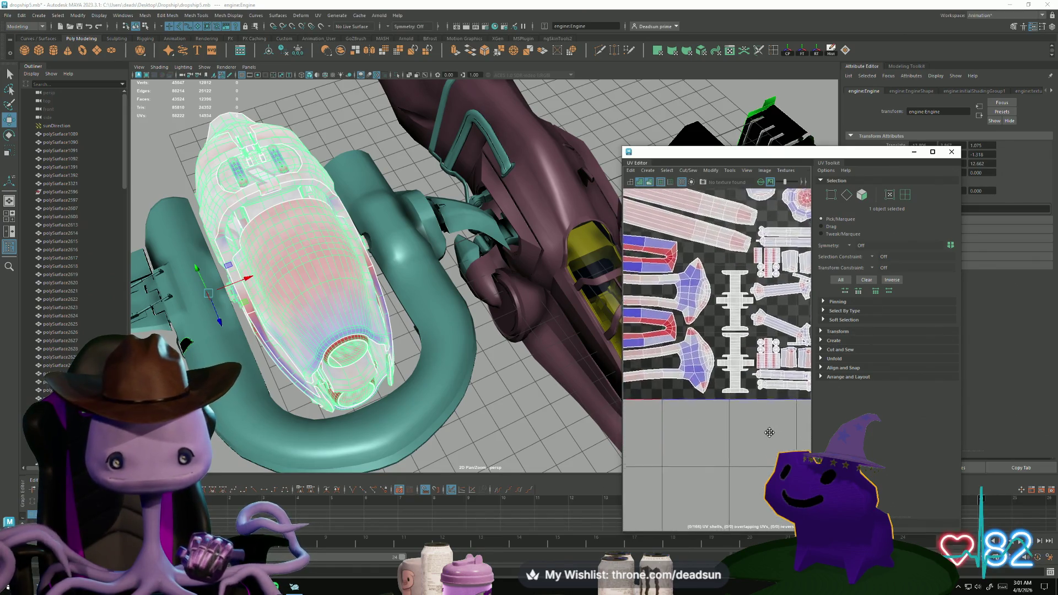
{"action": "scroll", "coordinate": [766, 436], "scroll_direction": "down", "scroll_amount": 3}
{"action": "left_click_drag", "start_coordinate": [595, 351], "coordinate": [391, 290], "text": "alt"}
{"action": "scroll", "coordinate": [716, 435], "scroll_direction": "down", "scroll_amount": 3}
{"action": "middle_click_drag", "start_coordinate": [716, 435], "coordinate": [655, 443], "text": "alt"}
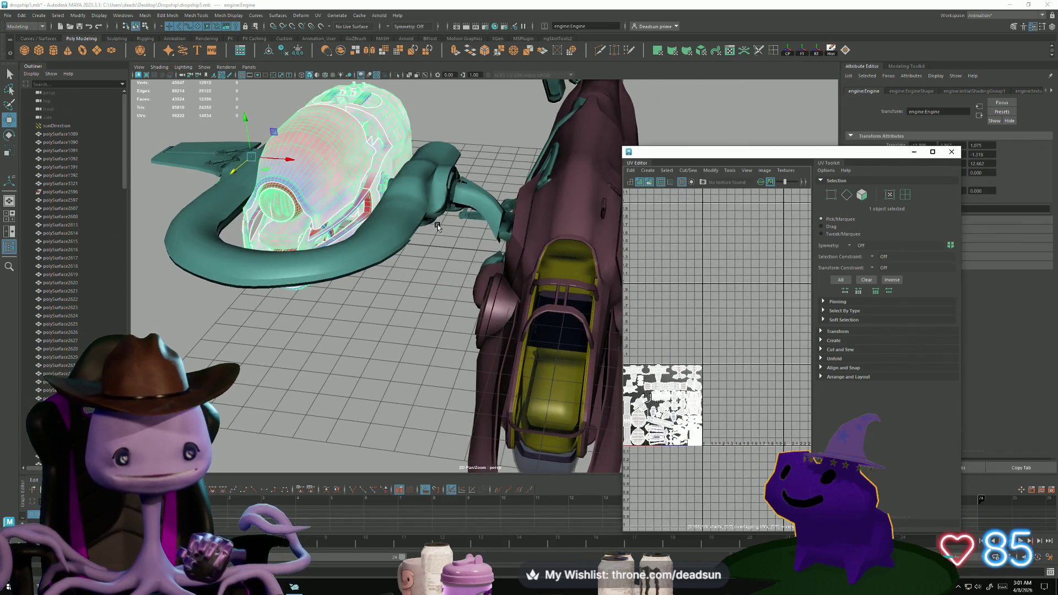
{"action": "left_click", "coordinate": [417, 221]}
{"action": "scroll", "coordinate": [697, 370], "scroll_direction": "down", "scroll_amount": 3}
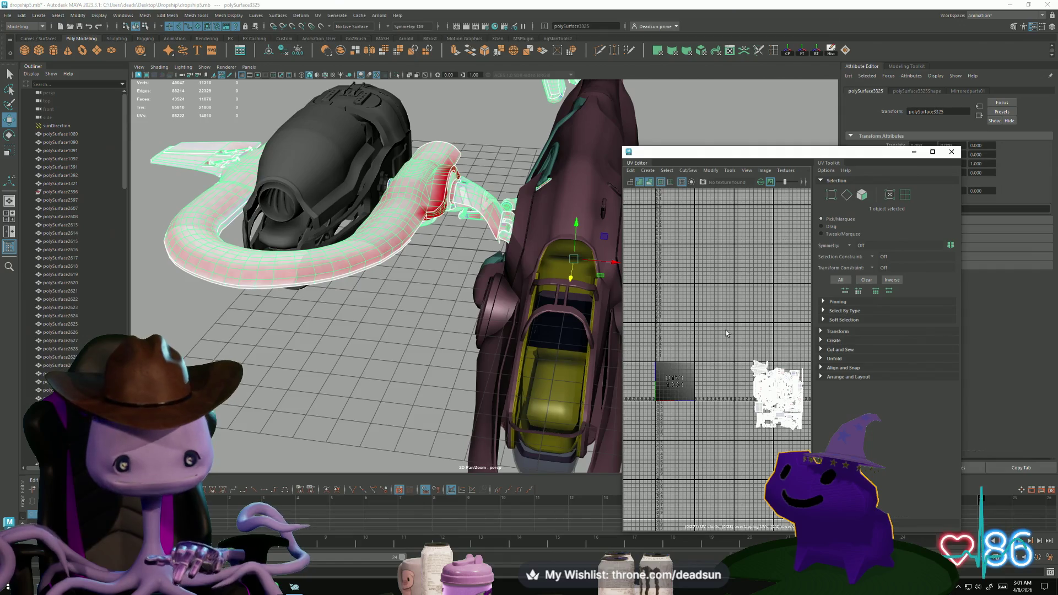
{"action": "key", "text": "f"}
{"action": "scroll", "coordinate": [711, 368], "scroll_direction": "up", "scroll_amount": 5}
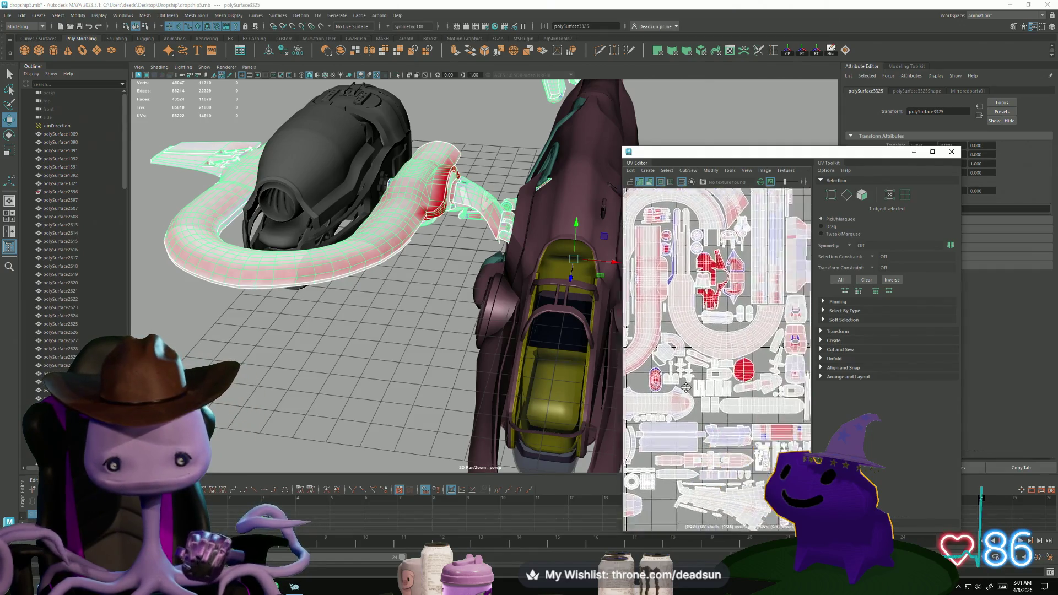
{"action": "middle_click_drag", "start_coordinate": [707, 366], "coordinate": [739, 350], "text": "alt"}
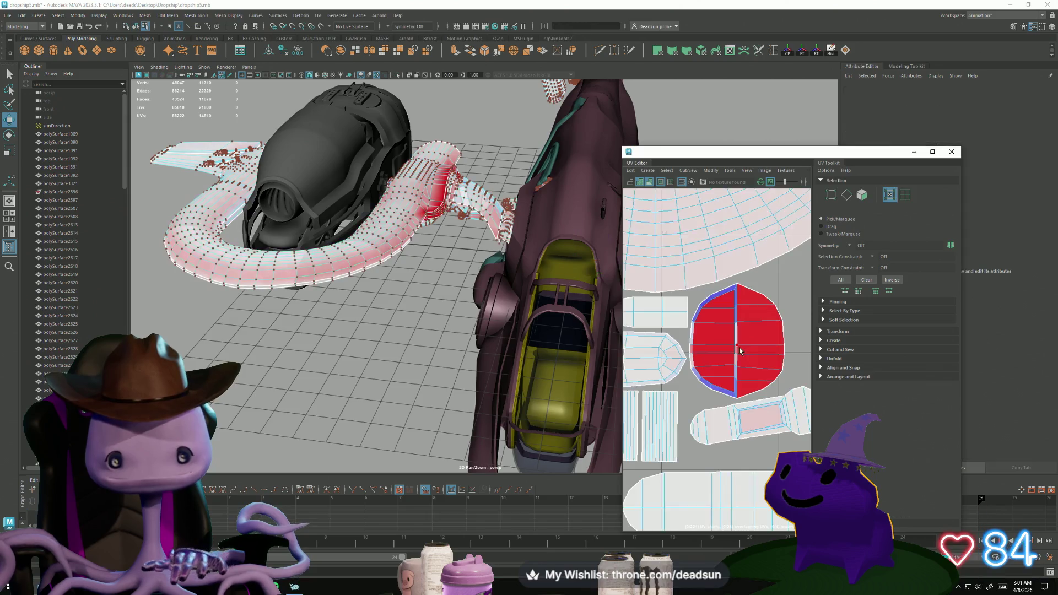
Select the whole red overlapping shell and unfold it
{"action": "double_click", "coordinate": [739, 351]}
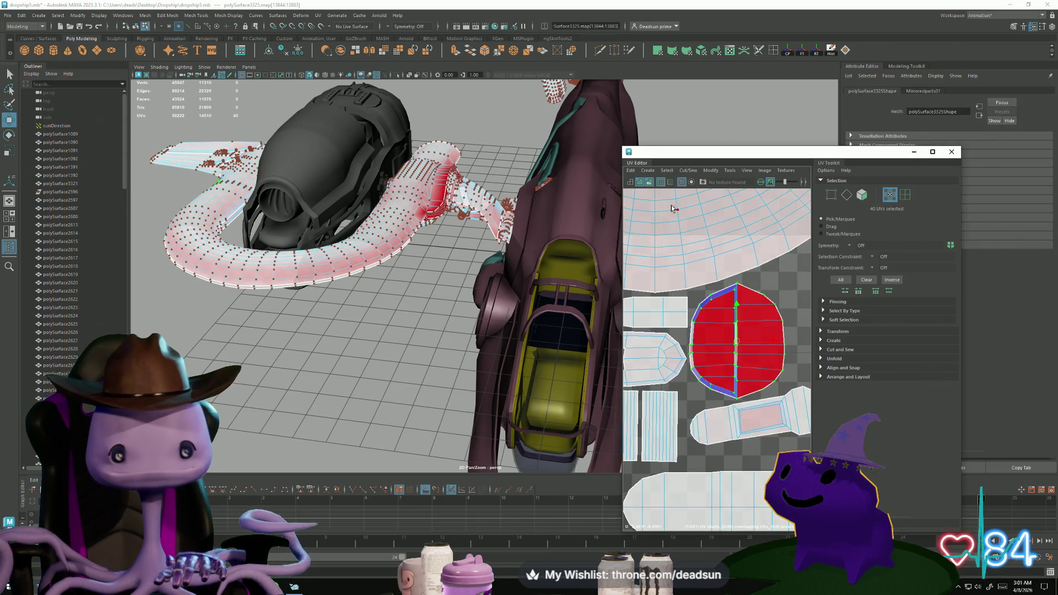
{"action": "left_click", "coordinate": [689, 173]}
{"action": "mouse_move", "coordinate": [709, 171]}
{"action": "left_click", "coordinate": [728, 431]}
{"action": "scroll", "coordinate": [716, 385], "scroll_direction": "down", "scroll_amount": 5}
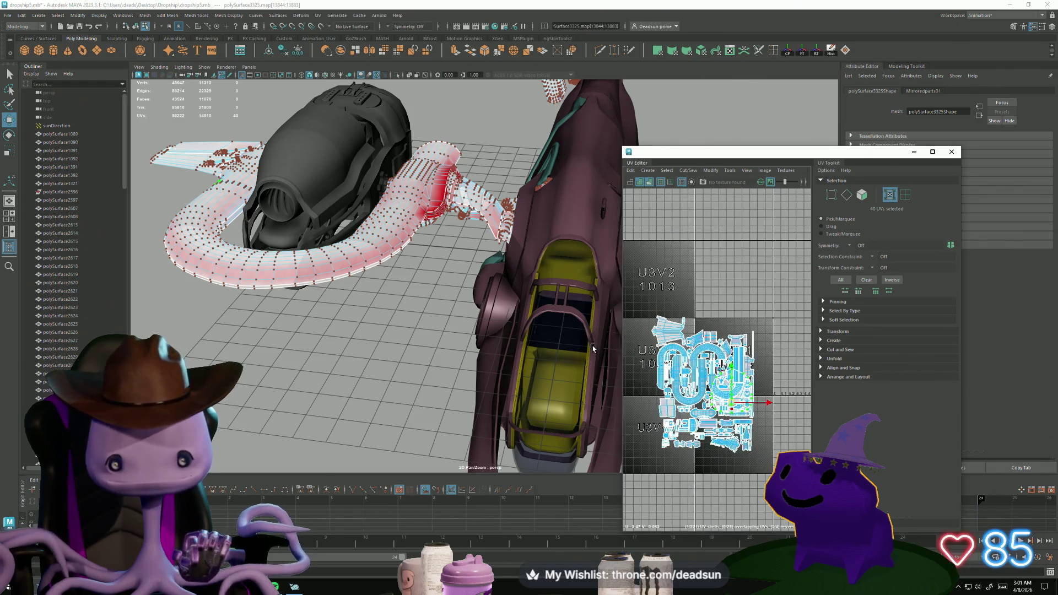
{"action": "left_click_drag", "start_coordinate": [595, 349], "coordinate": [573, 342], "text": "alt"}
{"action": "scroll", "coordinate": [749, 423], "scroll_direction": "up", "scroll_amount": 6}
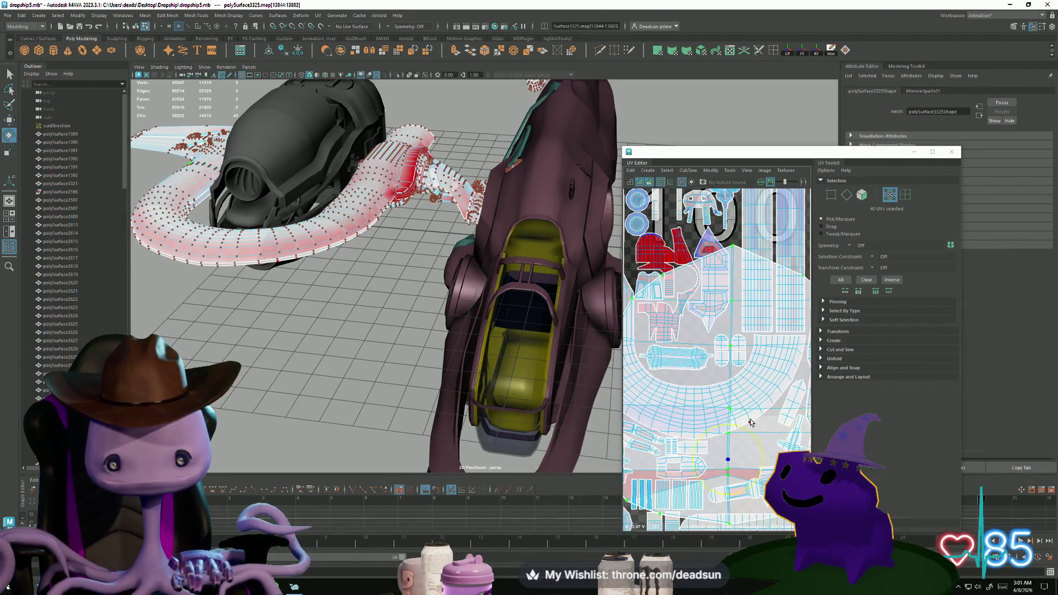
{"action": "scroll", "coordinate": [749, 422], "scroll_direction": "down", "scroll_amount": 6}
Enlarge the red shell and move it below the arc among the other shells
{"action": "key", "text": "r"}
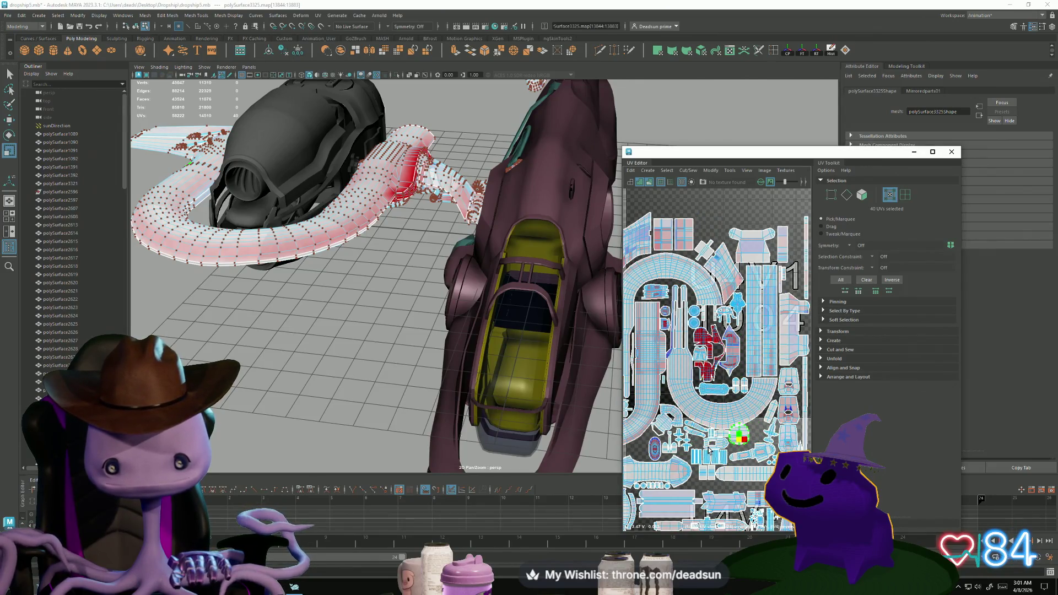
{"action": "key", "text": "w"}
{"action": "scroll", "coordinate": [744, 445], "scroll_direction": "up", "scroll_amount": 5}
{"action": "key", "text": "r"}
{"action": "left_click_drag", "start_coordinate": [738, 441], "coordinate": [805, 390]}
{"action": "key", "text": "w"}
{"action": "mouse_move", "coordinate": [805, 390]}
{"action": "middle_mouse_down", "text": "alt"}
{"action": "mouse_move", "coordinate": [709, 432]}
{"action": "mouse_move", "coordinate": [755, 371]}
{"action": "middle_mouse_up", "text": "alt"}
{"action": "left_click_drag", "start_coordinate": [804, 392], "coordinate": [771, 418]}
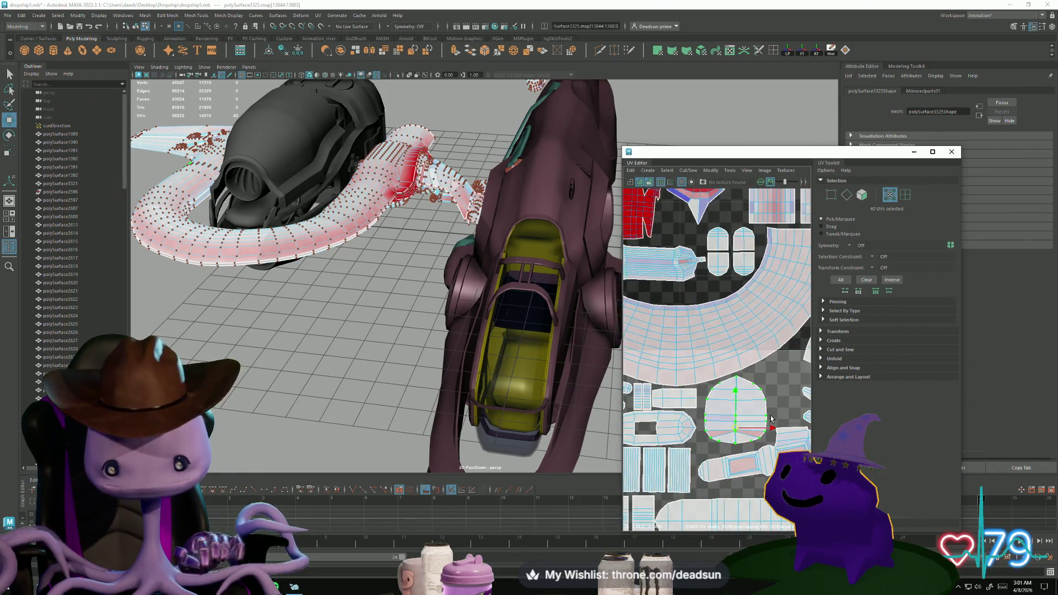
Unfold the diamond-shaped shell and shrink it to match its neighbours
{"action": "middle_click_drag", "start_coordinate": [727, 398], "coordinate": [719, 529], "text": "alt"}
{"action": "left_click", "coordinate": [711, 334]}
{"action": "key", "text": "ctrl+u"}
{"action": "key", "text": "e"}
{"action": "key", "text": "r"}
{"action": "mouse_move", "coordinate": [703, 301]}
{"action": "left_mouse_down"}
{"action": "mouse_move", "coordinate": [686, 303]}
{"action": "mouse_move", "coordinate": [709, 311]}
{"action": "left_mouse_up"}
{"action": "key", "text": "w"}
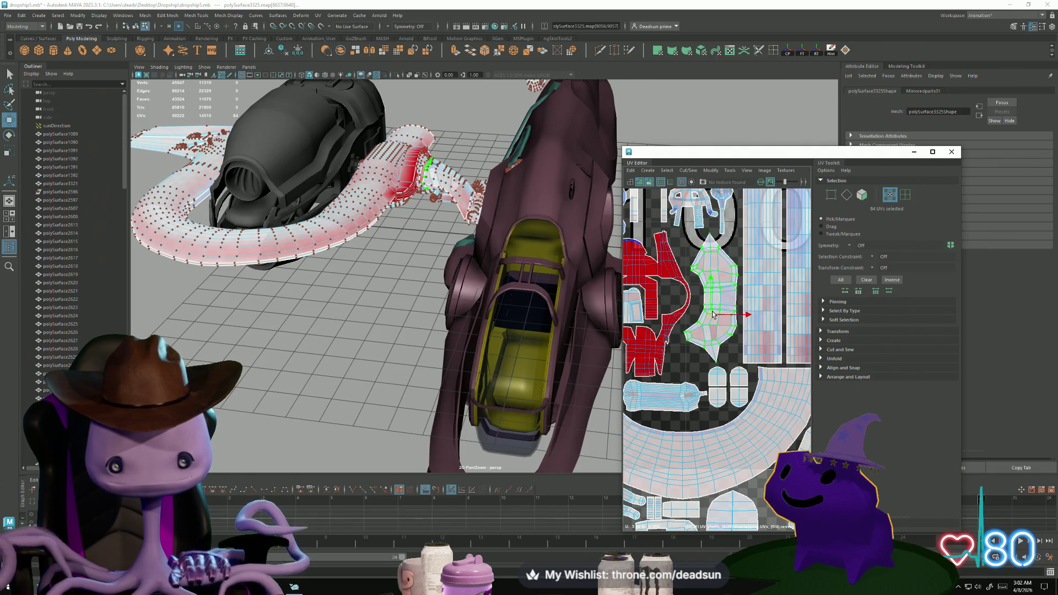
Shrink the small flipped red shell into an island beside the strip and extend its top
{"action": "scroll", "coordinate": [738, 350], "scroll_direction": "down", "scroll_amount": 3}
{"action": "scroll", "coordinate": [710, 307], "scroll_direction": "up", "scroll_amount": 5}
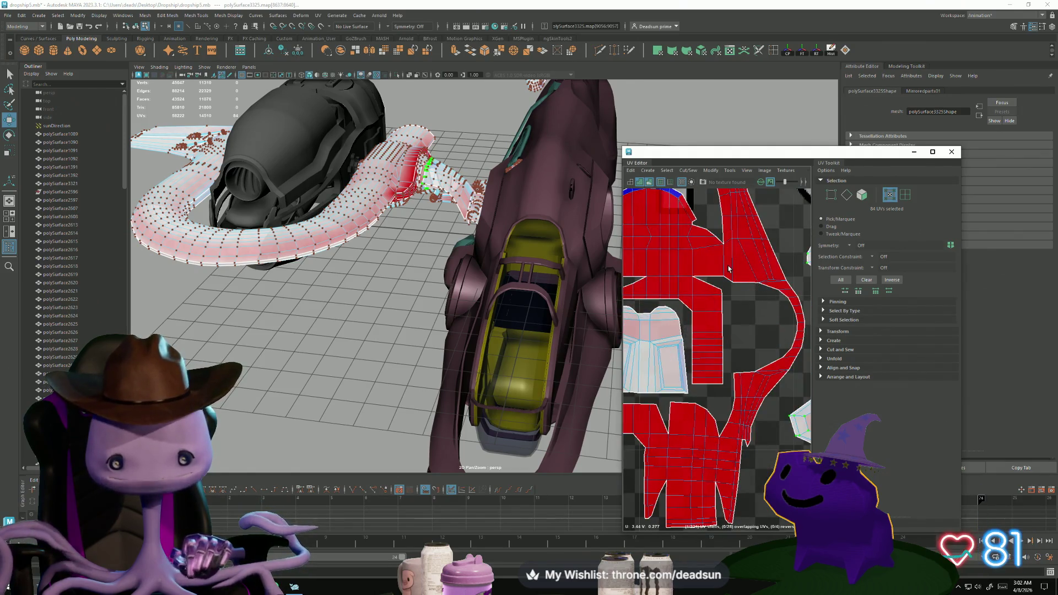
{"action": "scroll", "coordinate": [724, 412], "scroll_direction": "down", "scroll_amount": 3}
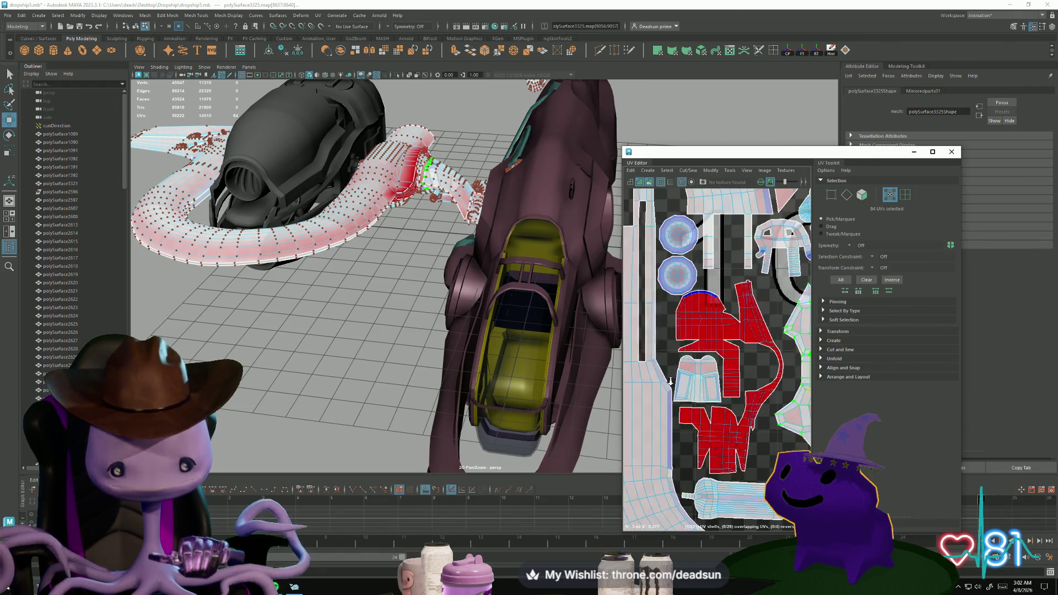
{"action": "mouse_move", "coordinate": [712, 367]}
{"action": "middle_mouse_down"}
{"action": "mouse_move", "coordinate": [770, 312]}
{"action": "mouse_move", "coordinate": [745, 350]}
{"action": "middle_mouse_up"}
{"action": "scroll", "coordinate": [770, 311], "scroll_direction": "down", "scroll_amount": 3}
{"action": "scroll", "coordinate": [754, 330], "scroll_direction": "up", "scroll_amount": 3}
{"action": "scroll", "coordinate": [728, 338], "scroll_direction": "up", "scroll_amount": 4}
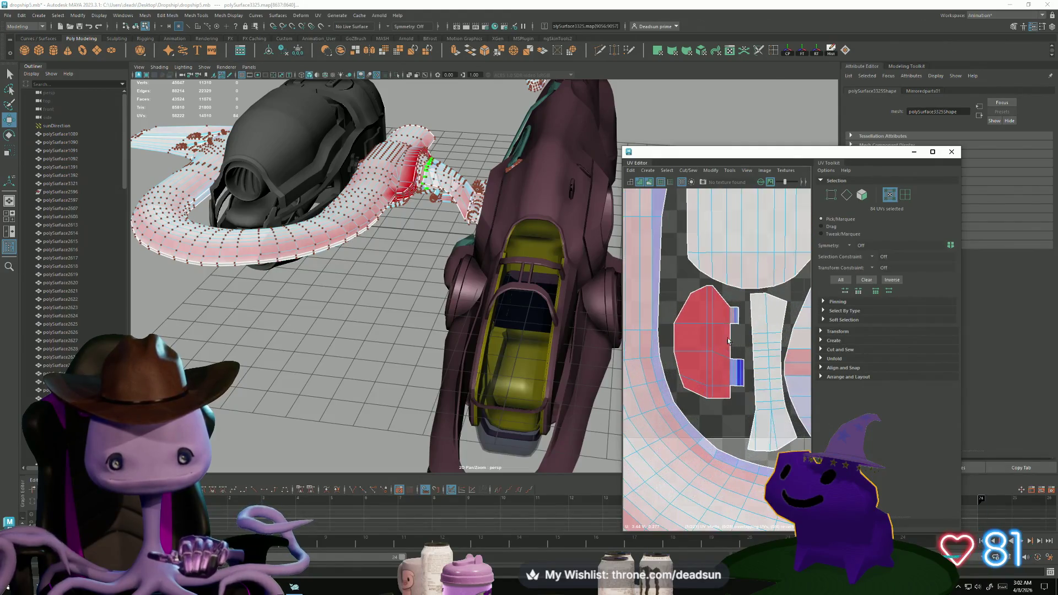
{"action": "key", "text": "ctrl+z"}
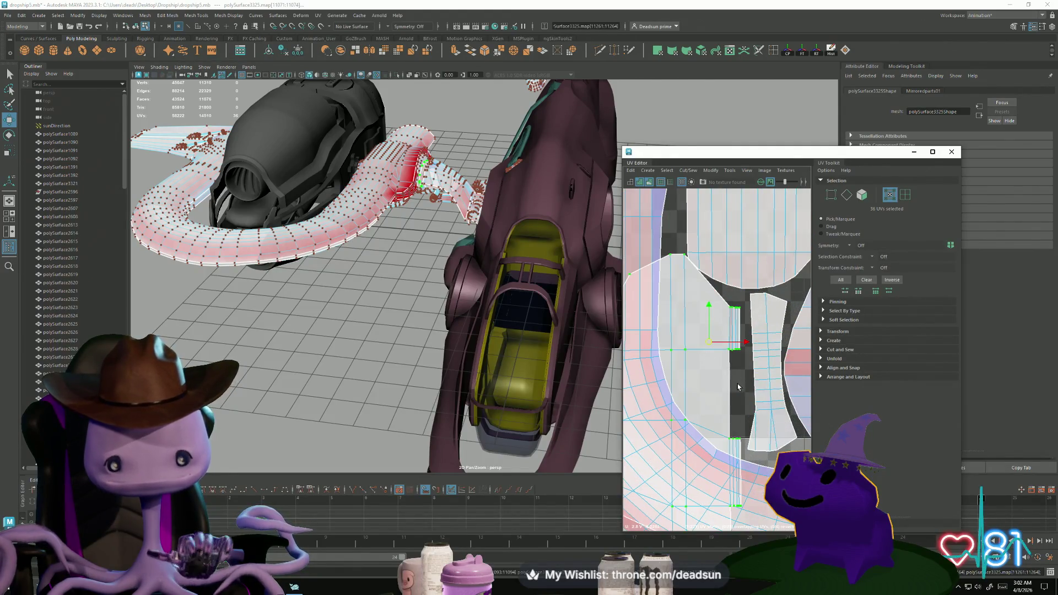
{"action": "scroll", "coordinate": [719, 384], "scroll_direction": "down", "scroll_amount": 2}
{"action": "key", "text": "r"}
{"action": "mouse_move", "coordinate": [712, 358]}
{"action": "left_mouse_down"}
{"action": "mouse_move", "coordinate": [692, 359]}
{"action": "mouse_move", "coordinate": [731, 355]}
{"action": "left_mouse_up"}
{"action": "key", "text": "w"}
{"action": "key", "text": "r"}
{"action": "key", "text": "w"}
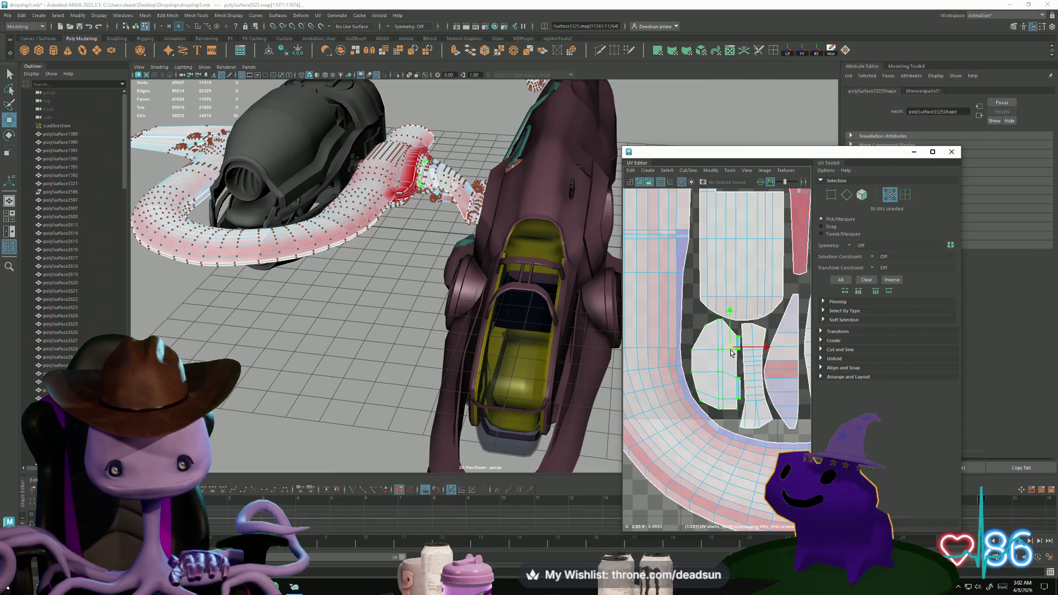
{"action": "scroll", "coordinate": [753, 361], "scroll_direction": "down", "scroll_amount": 2}
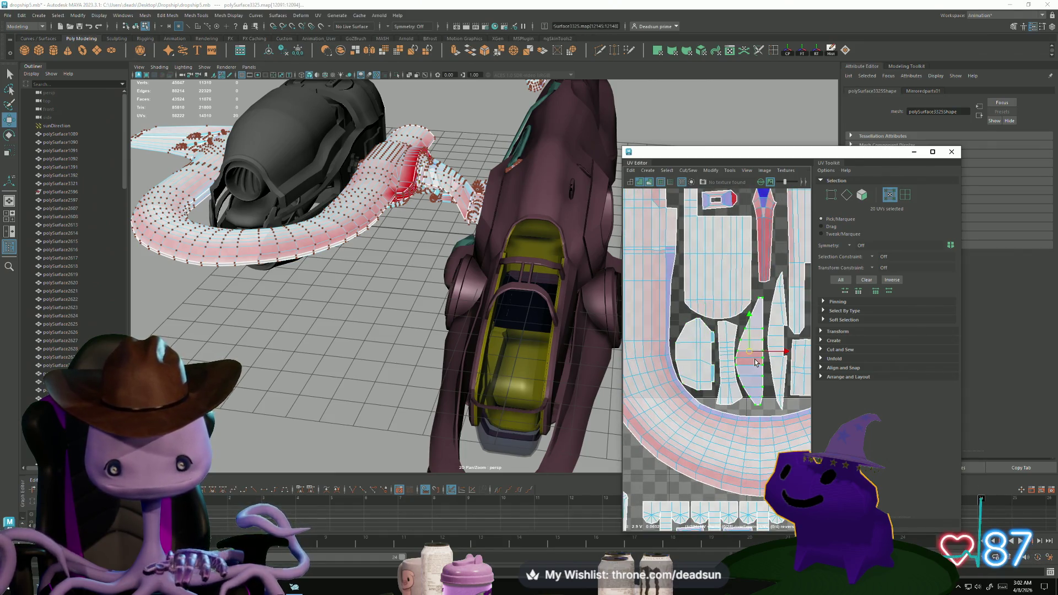
{"action": "left_click_drag", "start_coordinate": [754, 359], "coordinate": [754, 363]}
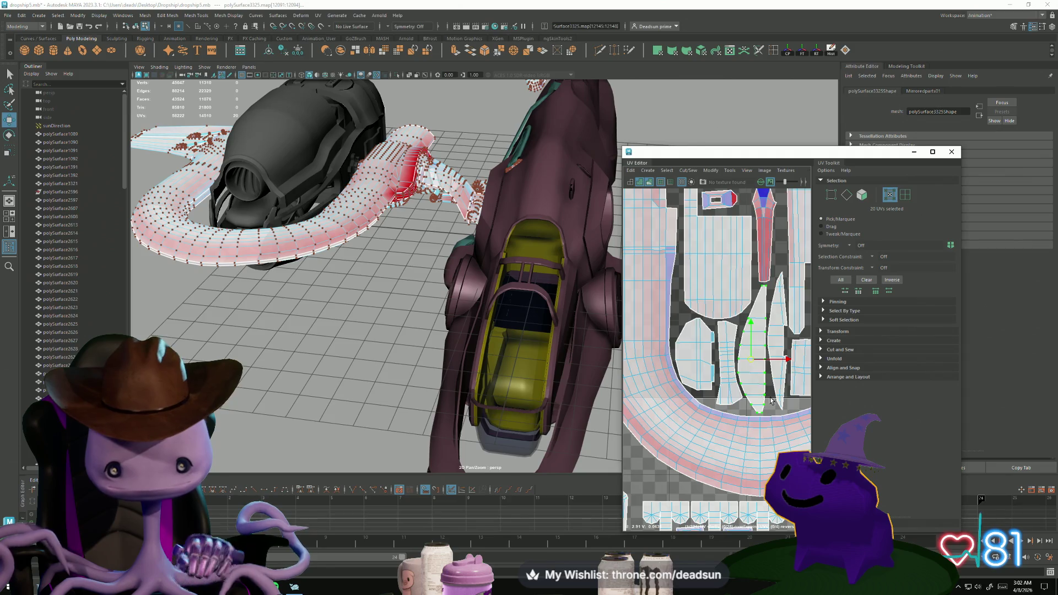
{"action": "scroll", "coordinate": [770, 400], "scroll_direction": "down", "scroll_amount": 3}
{"action": "scroll", "coordinate": [685, 380], "scroll_direction": "up", "scroll_amount": 3}
{"action": "scroll", "coordinate": [685, 378], "scroll_direction": "down", "scroll_amount": 3}
{"action": "scroll", "coordinate": [732, 382], "scroll_direction": "up", "scroll_amount": 5}
Unfold the circular ring shell, shrink it, and nudge it up and left
{"action": "double_click", "coordinate": [730, 382]}
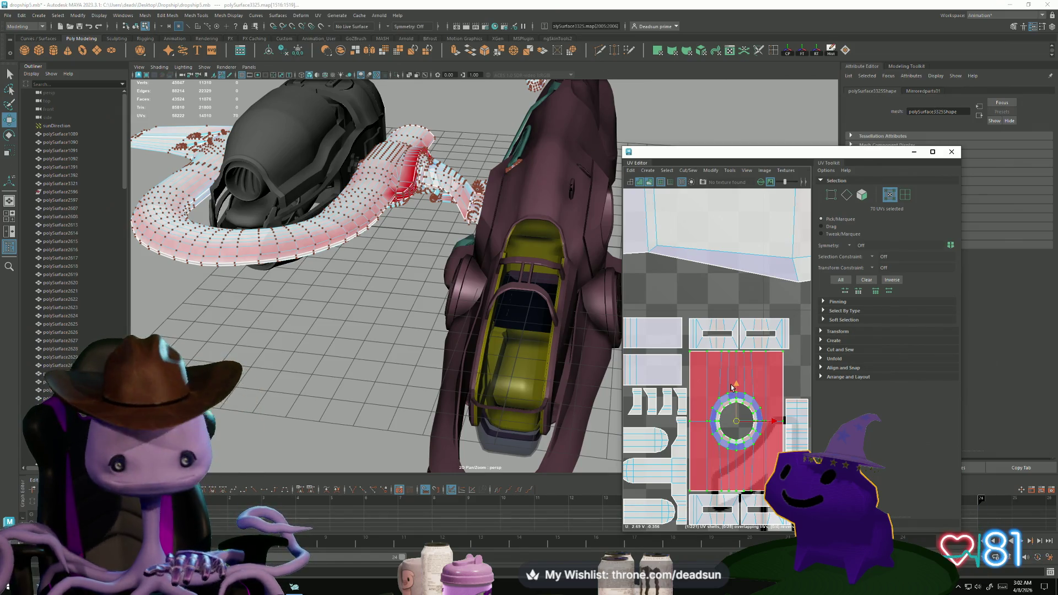
{"action": "scroll", "coordinate": [711, 398], "scroll_direction": "down", "scroll_amount": 2}
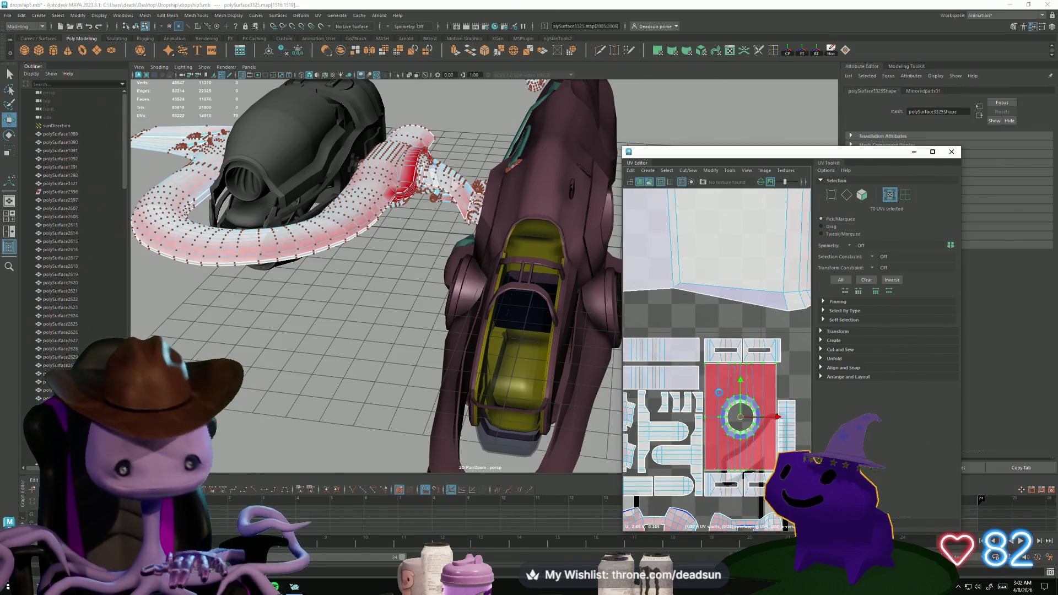
{"action": "key", "text": "ctrl+u"}
{"action": "key", "text": "r"}
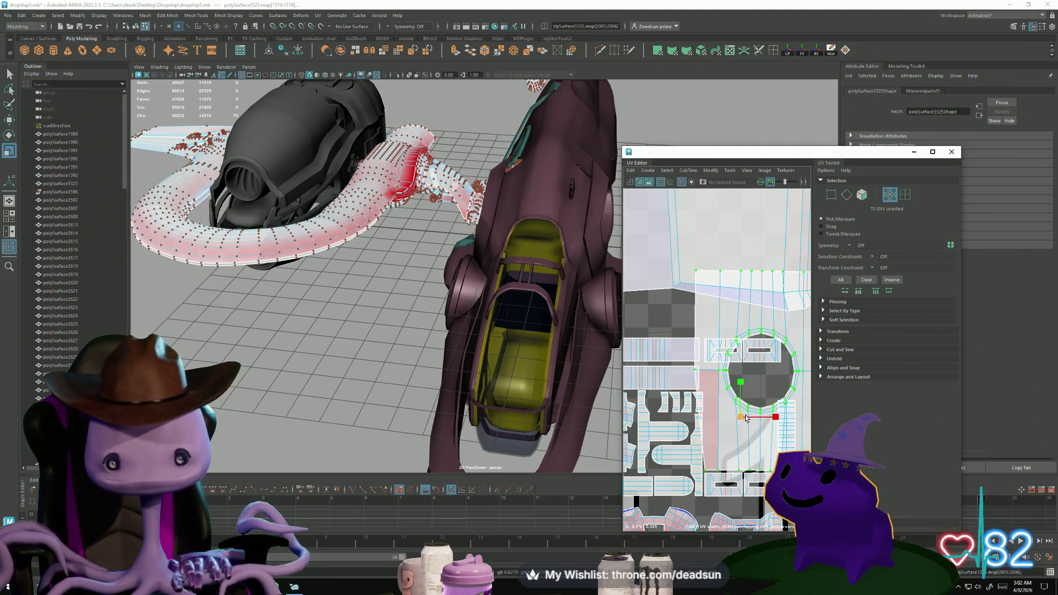
{"action": "mouse_move", "coordinate": [742, 421]}
{"action": "left_mouse_down"}
{"action": "mouse_move", "coordinate": [721, 424]}
{"action": "mouse_move", "coordinate": [721, 437]}
{"action": "left_mouse_up"}
{"action": "key", "text": "w"}
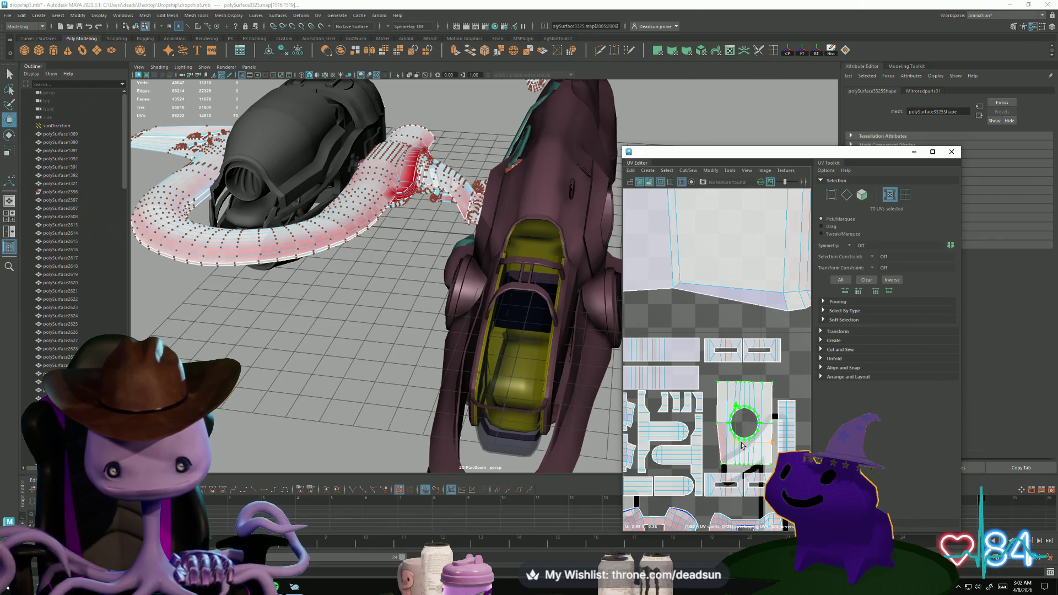
{"action": "key", "text": "f"}
{"action": "scroll", "coordinate": [733, 440], "scroll_direction": "down", "scroll_amount": 2}
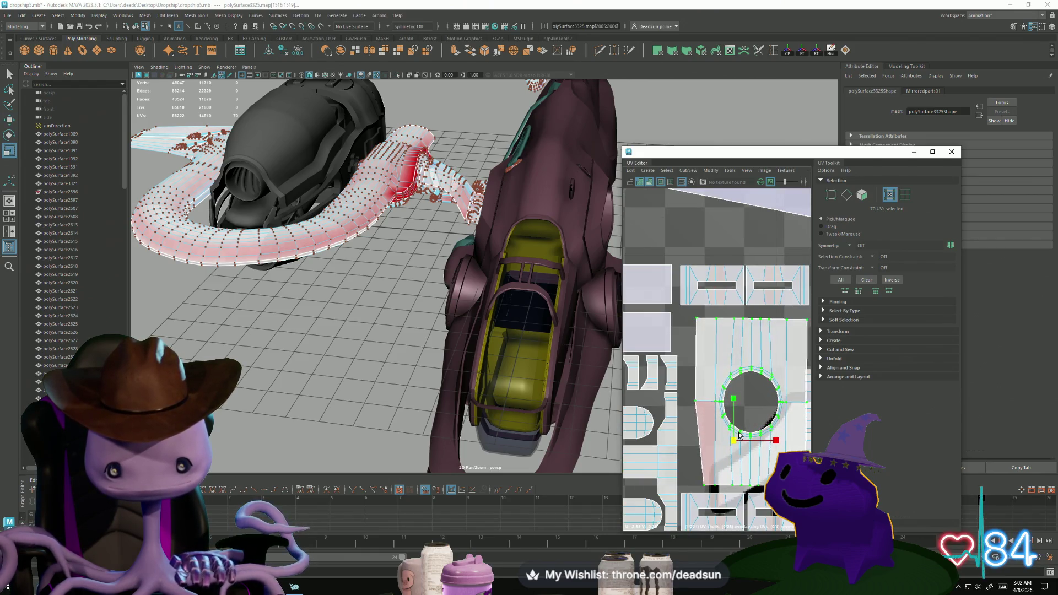
{"action": "left_click_drag", "start_coordinate": [742, 443], "coordinate": [737, 437]}
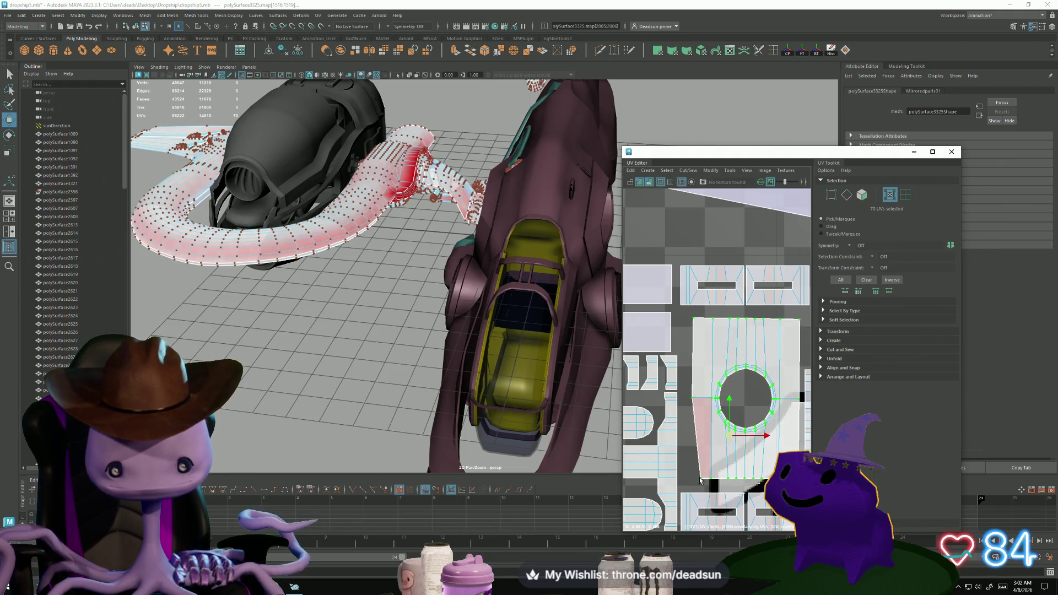
Pull the bottom-left corner UV left to straighten the edge, then select the holed shell
{"action": "left_click", "coordinate": [700, 479]}
{"action": "left_click_drag", "start_coordinate": [738, 481], "coordinate": [727, 481]}
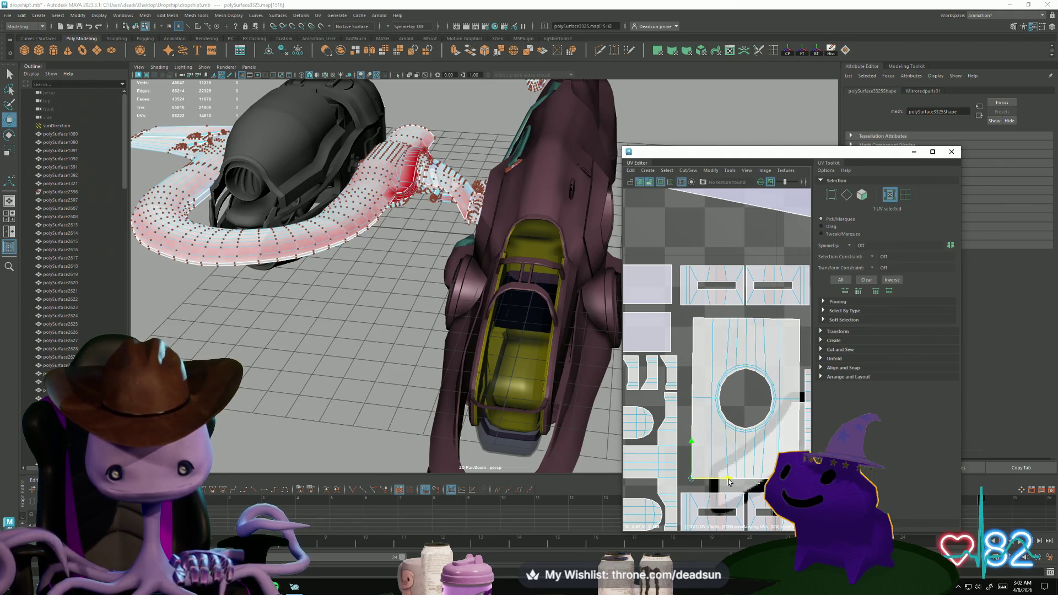
{"action": "scroll", "coordinate": [686, 416], "scroll_direction": "down", "scroll_amount": 5}
{"action": "double_click", "coordinate": [688, 409]}
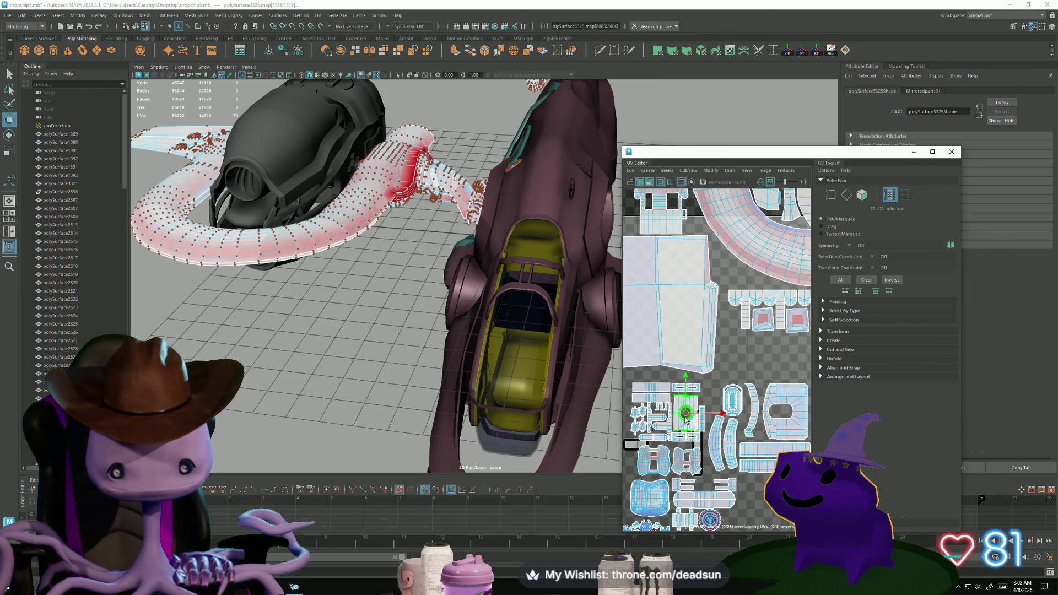
Unfold the bottom long pink-and-blue UV shell
{"action": "scroll", "coordinate": [685, 417], "scroll_direction": "down", "scroll_amount": 6}
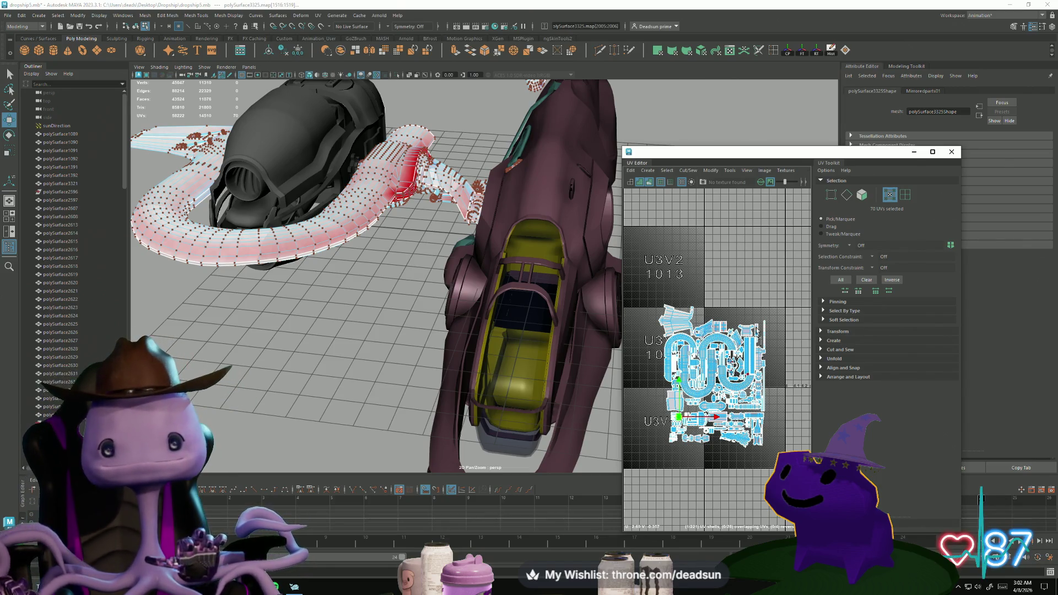
{"action": "scroll", "coordinate": [711, 351], "scroll_direction": "up", "scroll_amount": 10}
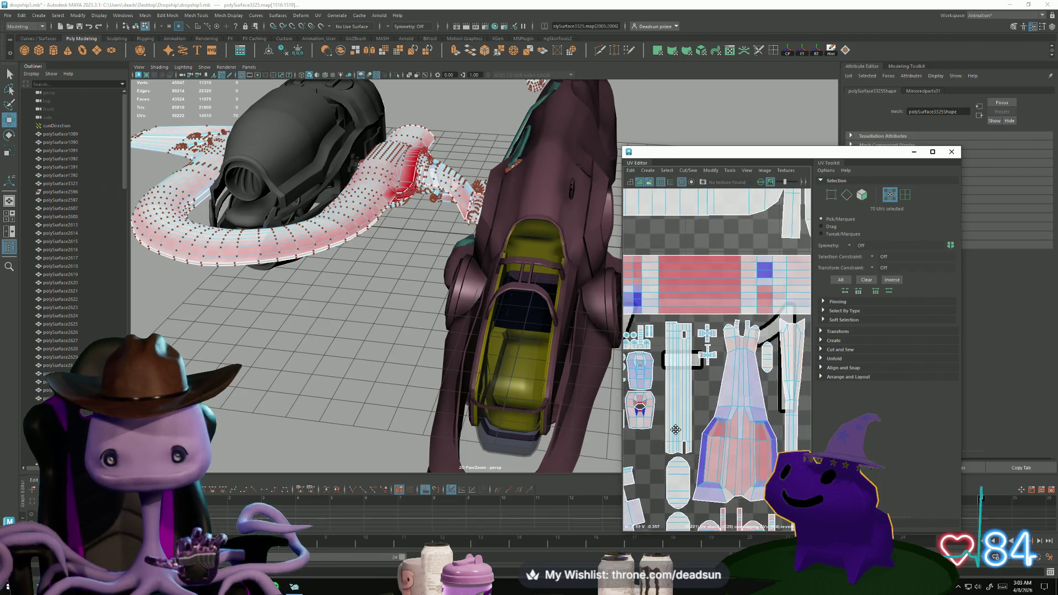
{"action": "middle_click_drag", "start_coordinate": [688, 336], "coordinate": [676, 311], "text": "alt"}
{"action": "scroll", "coordinate": [700, 405], "scroll_direction": "down", "scroll_amount": 5}
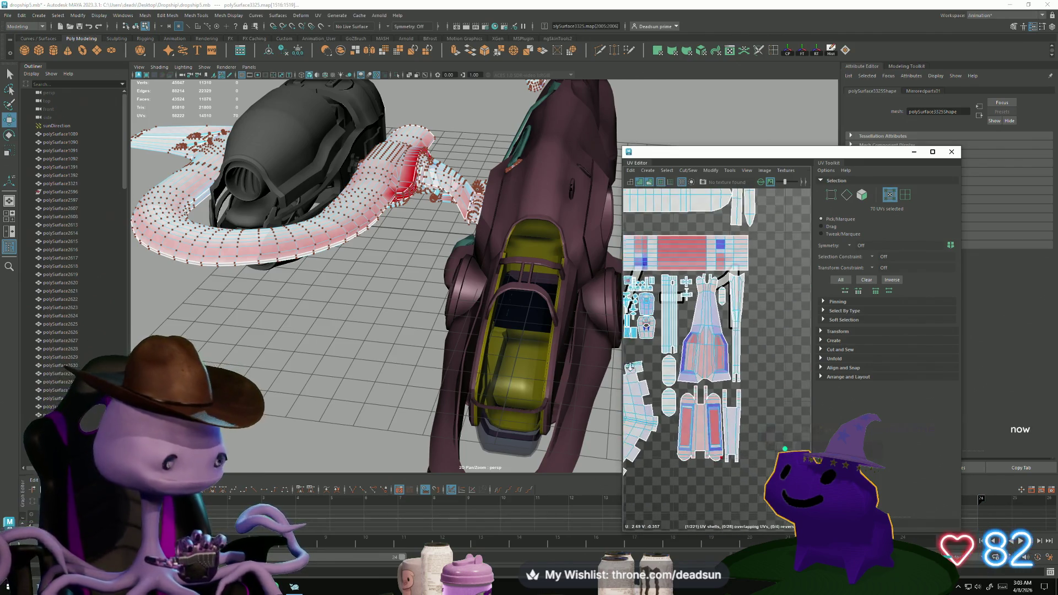
{"action": "left_click", "coordinate": [697, 418]}
{"action": "key", "text": "ctrl+u"}
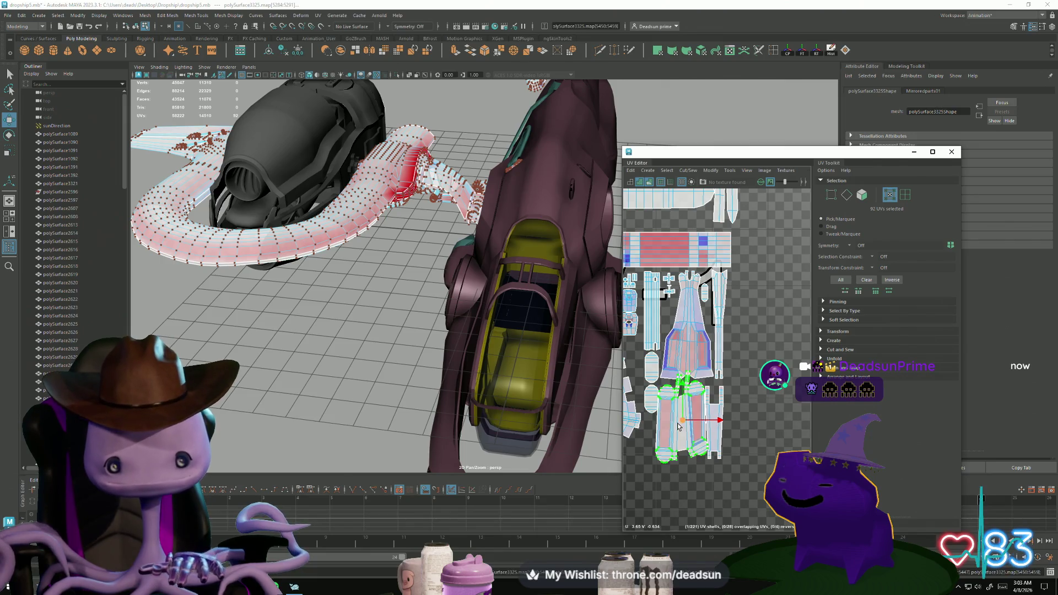
Unfold the long UV shell just above it
{"action": "left_click", "coordinate": [681, 346]}
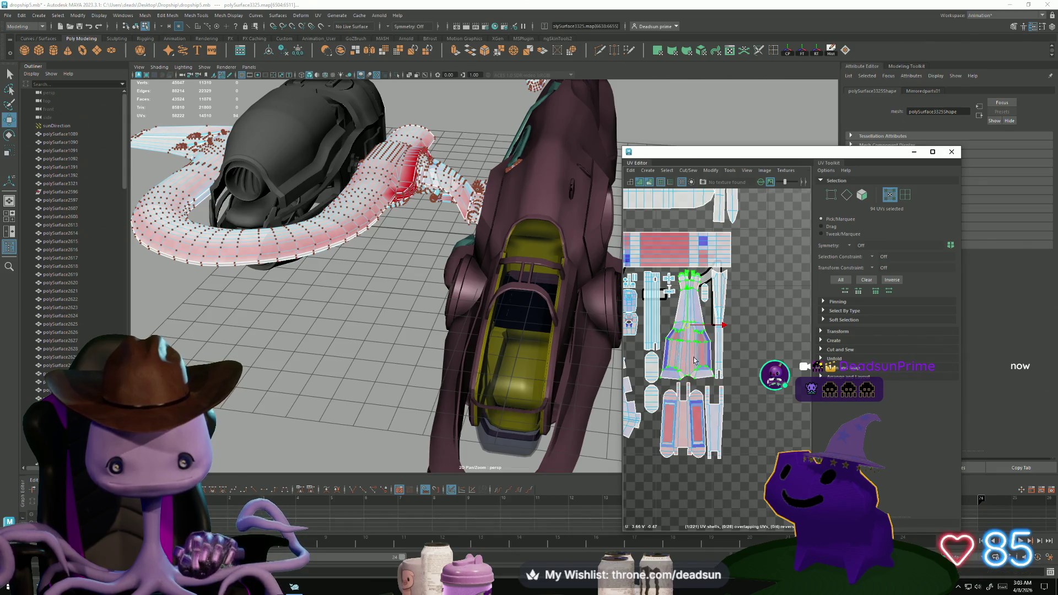
{"action": "scroll", "coordinate": [681, 356], "scroll_direction": "down", "scroll_amount": 3}
{"action": "middle_click_drag", "start_coordinate": [680, 355], "coordinate": [754, 362], "text": "alt"}
{"action": "key", "text": "ctrl+u"}
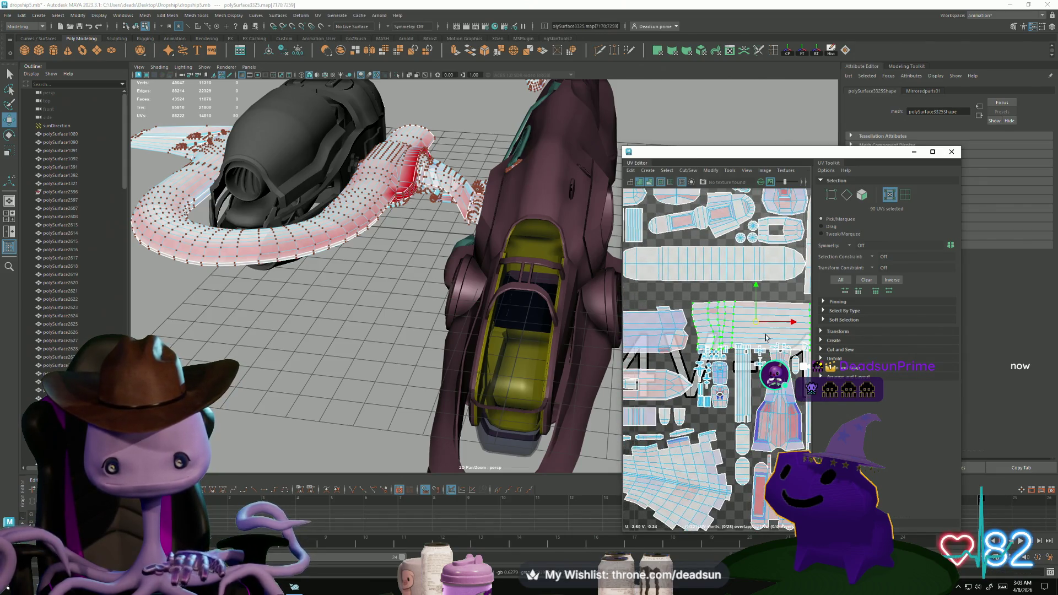
Select the large group of red UV shells
{"action": "scroll", "coordinate": [754, 366], "scroll_direction": "down", "scroll_amount": 3}
{"action": "middle_click_drag", "start_coordinate": [754, 365], "coordinate": [626, 444], "text": "alt"}
{"action": "scroll", "coordinate": [707, 408], "scroll_direction": "up", "scroll_amount": 5}
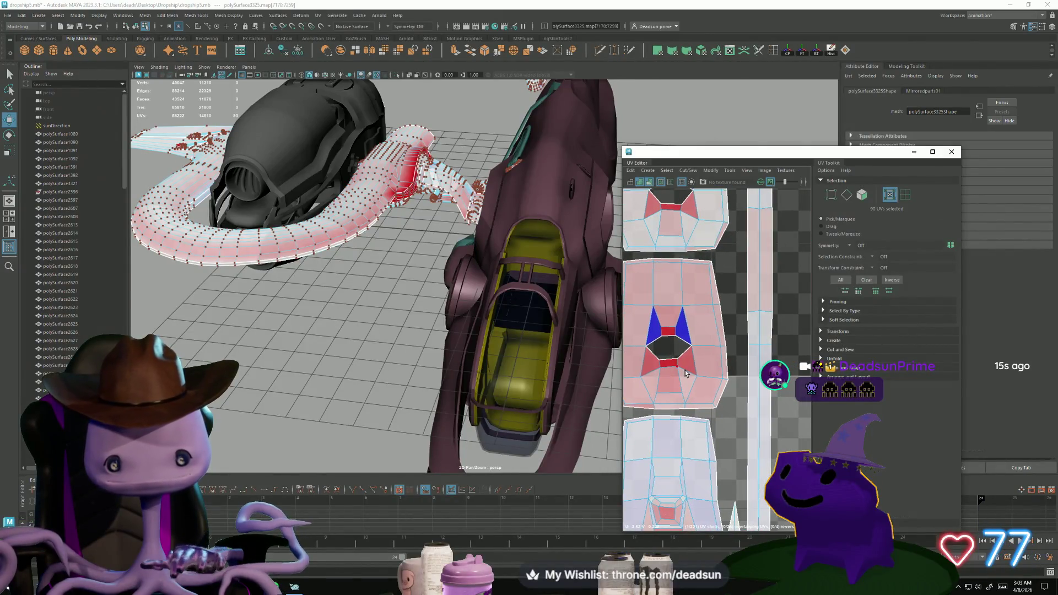
{"action": "scroll", "coordinate": [684, 372], "scroll_direction": "down", "scroll_amount": 5}
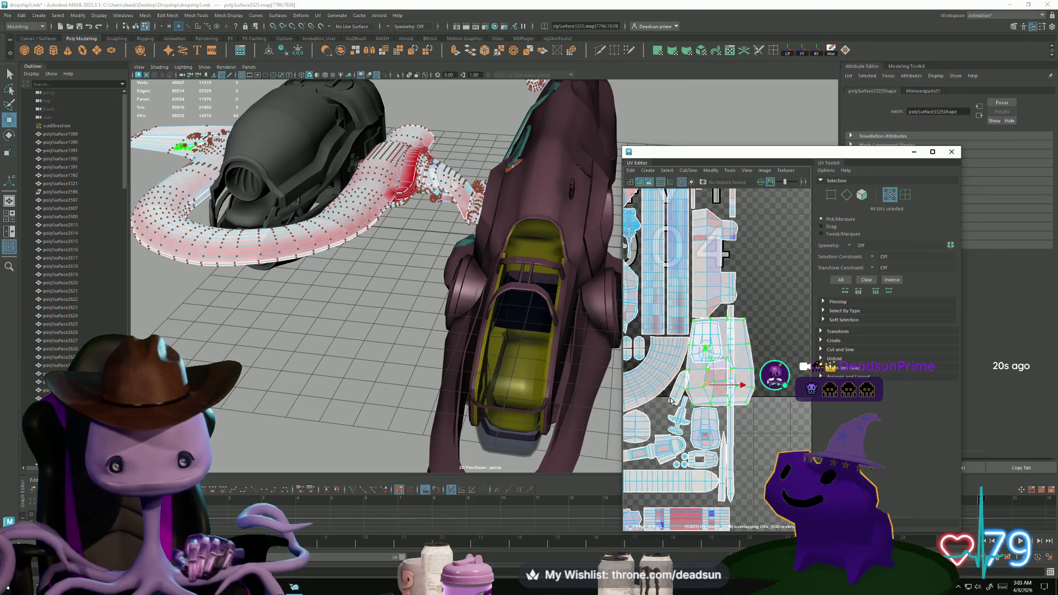
{"action": "scroll", "coordinate": [661, 416], "scroll_direction": "up", "scroll_amount": 3}
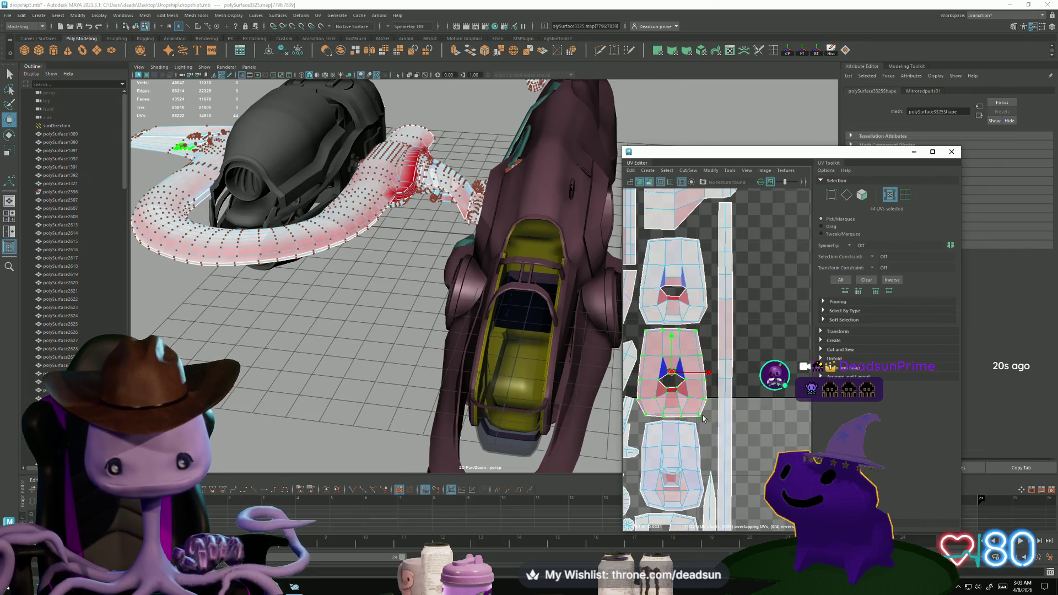
{"action": "scroll", "coordinate": [639, 419], "scroll_direction": "down", "scroll_amount": 3}
{"action": "scroll", "coordinate": [639, 419], "scroll_direction": "up", "scroll_amount": 3}
{"action": "scroll", "coordinate": [661, 402], "scroll_direction": "down", "scroll_amount": 3}
{"action": "scroll", "coordinate": [679, 390], "scroll_direction": "up", "scroll_amount": 3}
{"action": "scroll", "coordinate": [683, 388], "scroll_direction": "up", "scroll_amount": 2}
{"action": "scroll", "coordinate": [684, 390], "scroll_direction": "up", "scroll_amount": 1}
{"action": "left_click", "coordinate": [729, 362]}
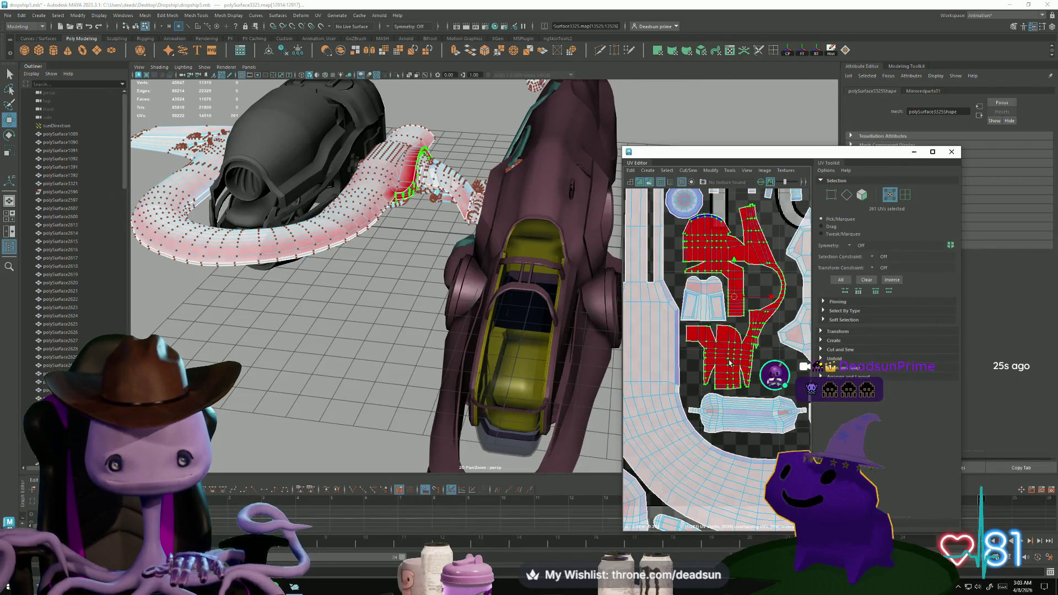
Shift the selected red shells slightly downward
{"action": "mouse_move", "coordinate": [350, 381]}
{"action": "left_mouse_down", "text": "alt"}
{"action": "mouse_move", "coordinate": [421, 353]}
{"action": "mouse_move", "coordinate": [410, 352]}
{"action": "left_mouse_up", "text": "alt"}
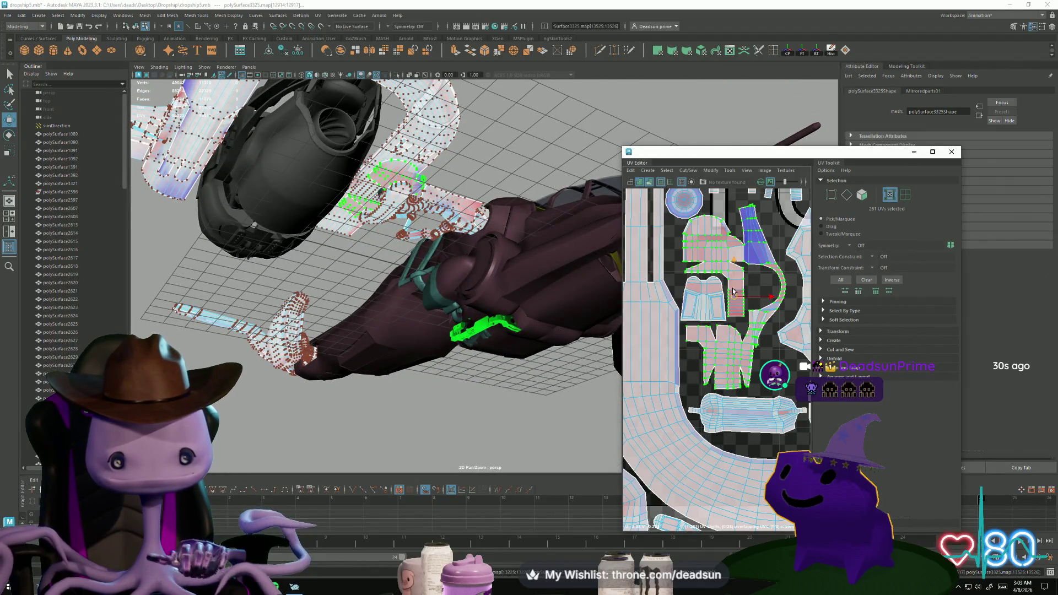
{"action": "scroll", "coordinate": [738, 281], "scroll_direction": "up", "scroll_amount": 2}
{"action": "middle_click_drag", "start_coordinate": [738, 281], "coordinate": [733, 349], "text": "alt"}
{"action": "left_click_drag", "start_coordinate": [723, 373], "coordinate": [724, 376]}
{"action": "scroll", "coordinate": [770, 395], "scroll_direction": "down", "scroll_amount": 3}
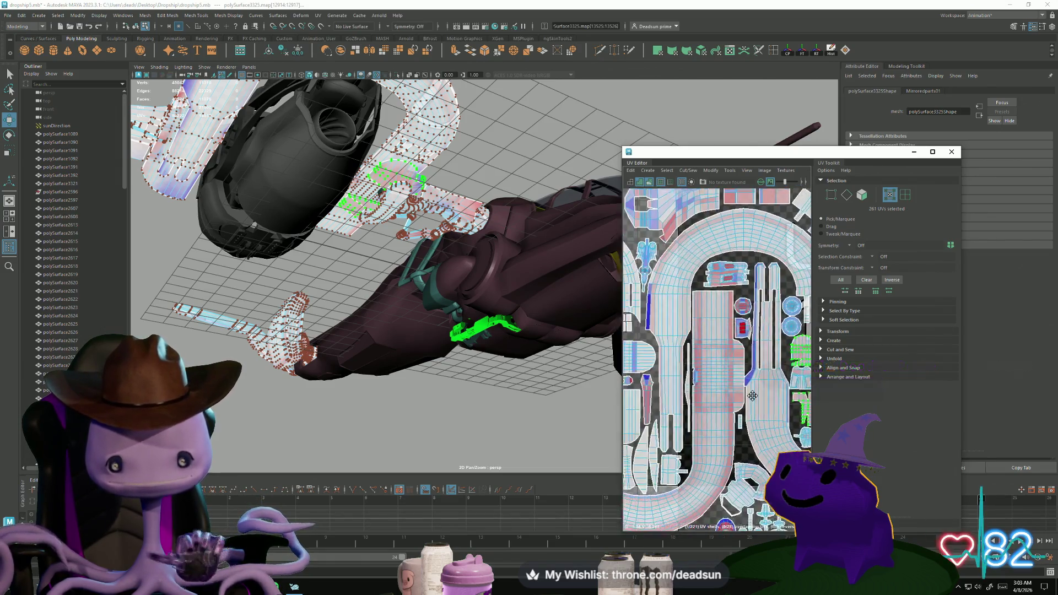
Select the small octagonal shell, shrink it and move it up-left beside the strip
{"action": "left_click_drag", "start_coordinate": [768, 319], "coordinate": [774, 347]}
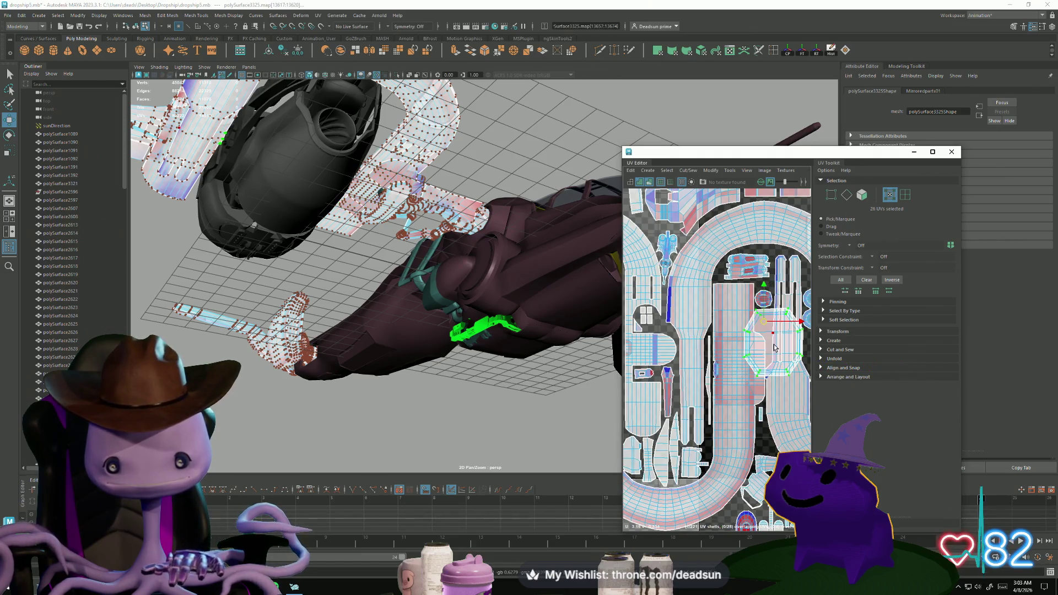
{"action": "key", "text": "r"}
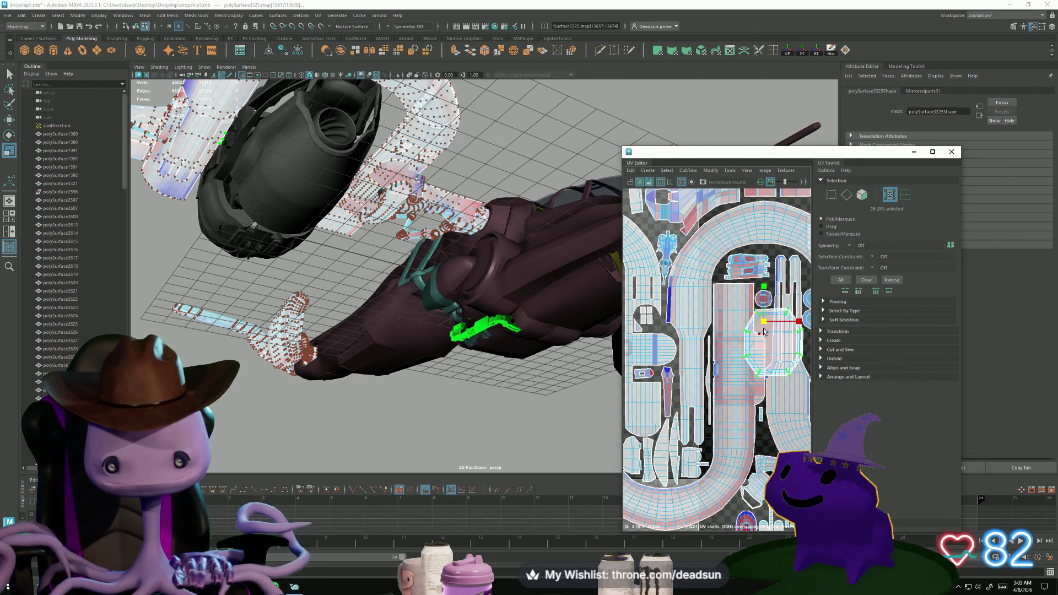
{"action": "left_click", "coordinate": [764, 332]}
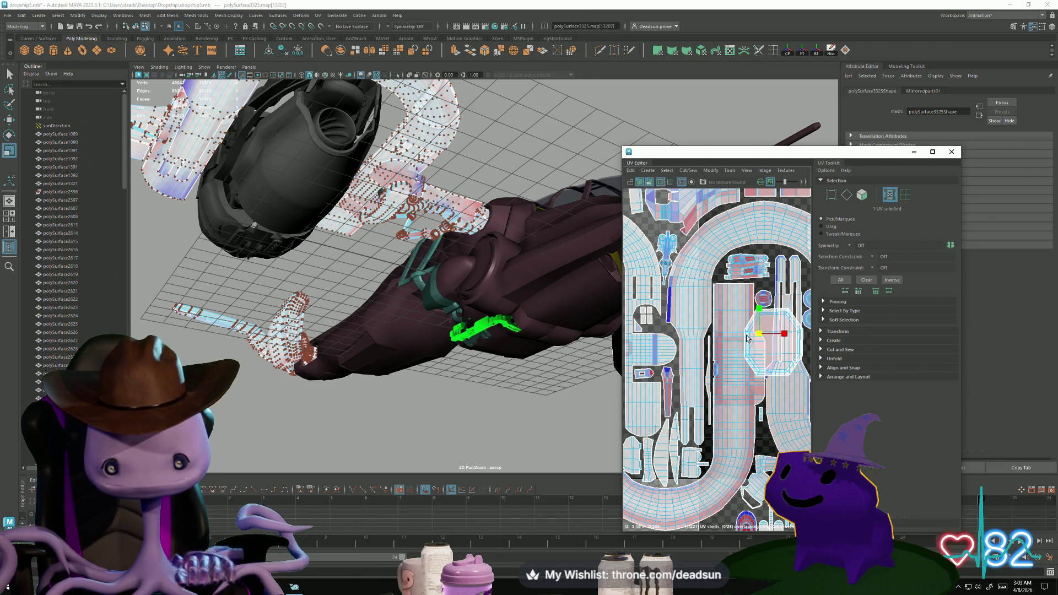
{"action": "double_click", "coordinate": [765, 311]}
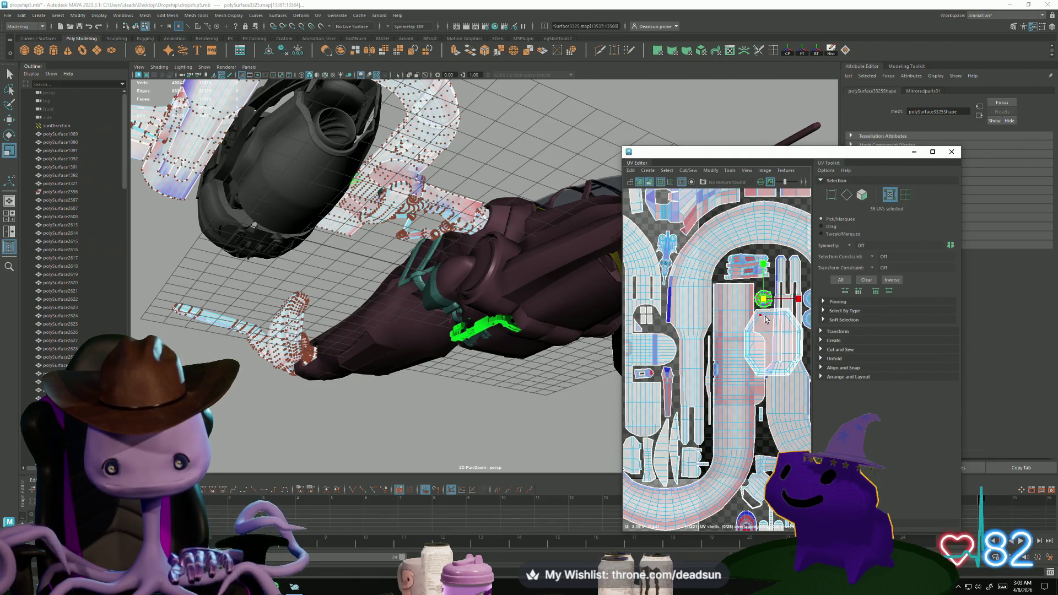
{"action": "mouse_move", "coordinate": [774, 346]}
{"action": "left_mouse_down"}
{"action": "mouse_move", "coordinate": [762, 346]}
{"action": "mouse_move", "coordinate": [763, 329]}
{"action": "left_mouse_up"}
{"action": "key", "text": "w"}
{"action": "scroll", "coordinate": [763, 326], "scroll_direction": "up", "scroll_amount": 5}
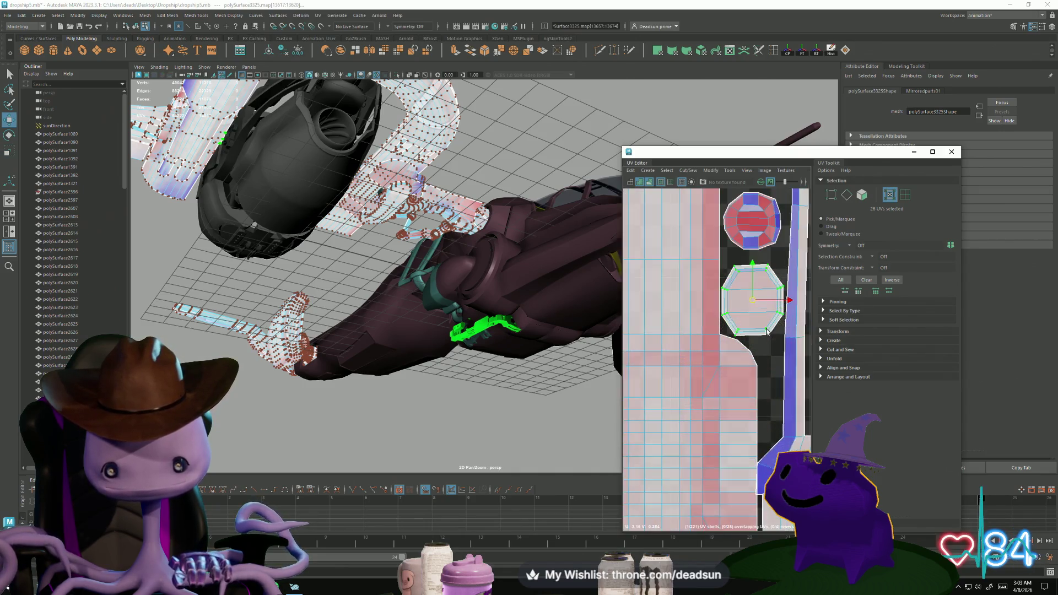
Shrink the upper octagonal shell and stack it above the other octagon
{"action": "double_click", "coordinate": [765, 211]}
{"action": "key", "text": "r"}
{"action": "left_click_drag", "start_coordinate": [751, 244], "coordinate": [751, 263]}
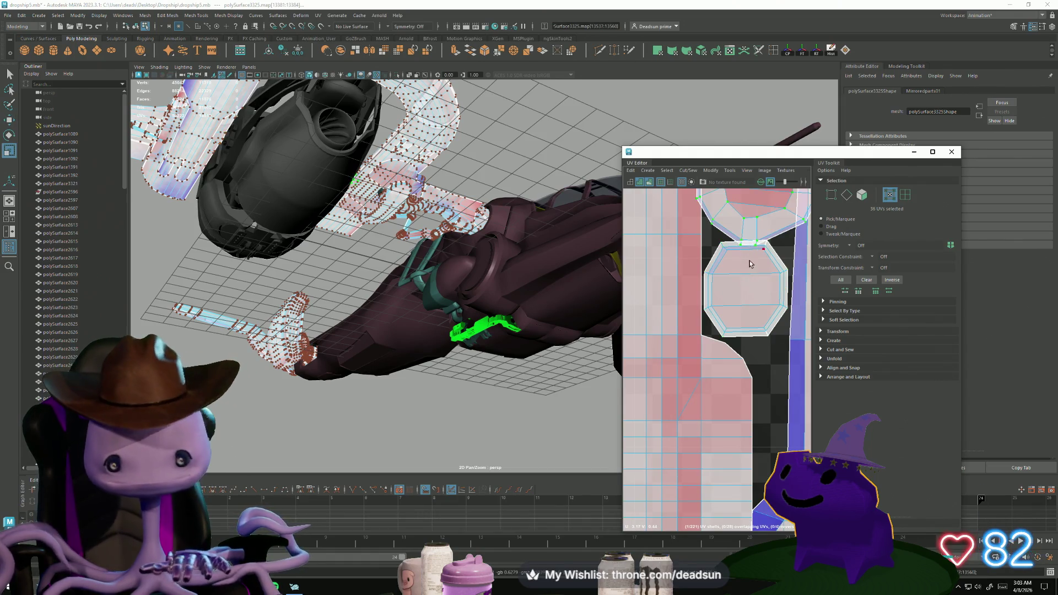
{"action": "scroll", "coordinate": [726, 337], "scroll_direction": "down", "scroll_amount": 3}
{"action": "mouse_move", "coordinate": [730, 304]}
{"action": "left_mouse_down"}
{"action": "mouse_move", "coordinate": [716, 304]}
{"action": "mouse_move", "coordinate": [727, 279]}
{"action": "left_mouse_up"}
{"action": "key", "text": "w"}
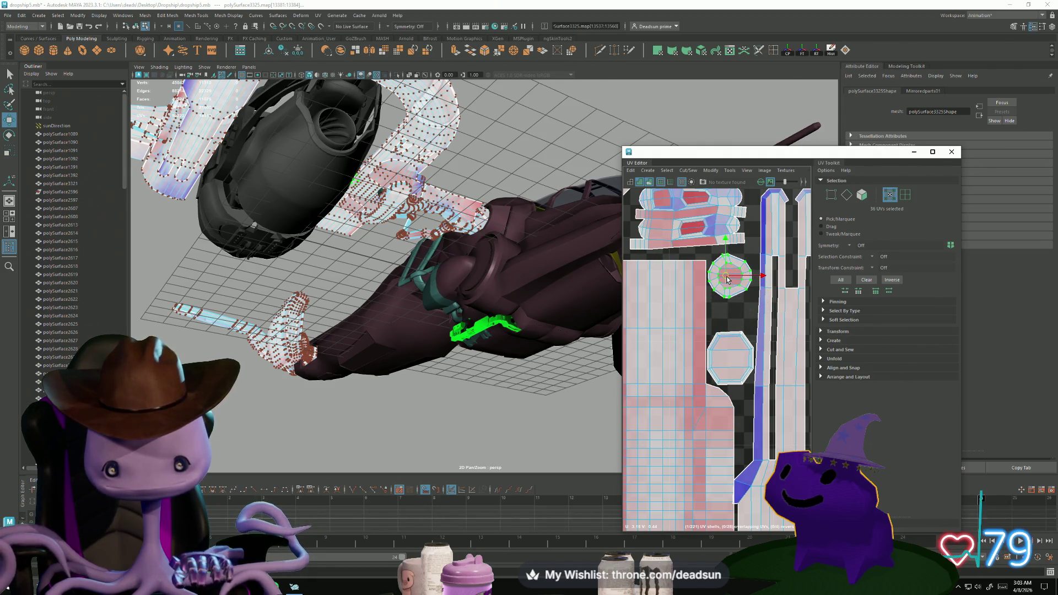
{"action": "scroll", "coordinate": [727, 280], "scroll_direction": "down", "scroll_amount": 5}
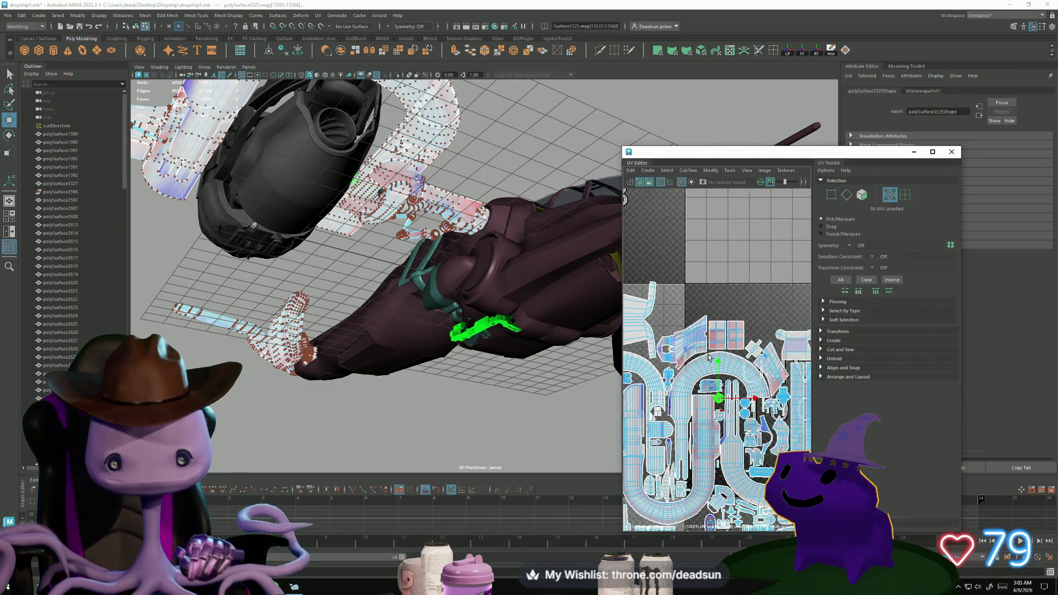
{"action": "scroll", "coordinate": [708, 357], "scroll_direction": "up", "scroll_amount": 5}
{"action": "middle_click_drag", "start_coordinate": [703, 399], "coordinate": [667, 384], "text": "alt"}
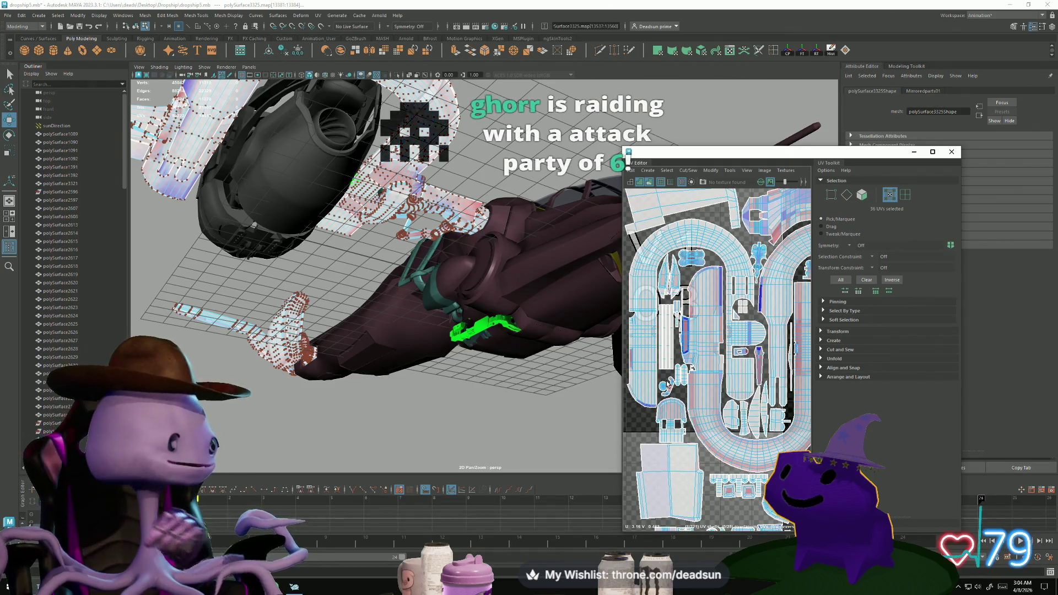
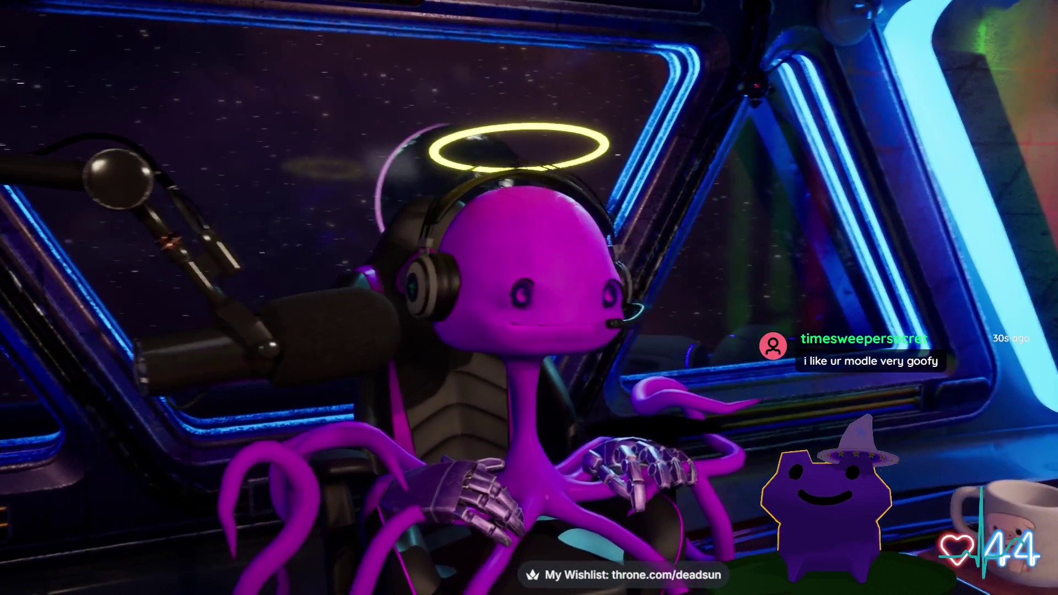
Switch from the stream scene to the Maya window showing the dropship and its UV layout
{"action": "key", "text": "alt+Tab"}
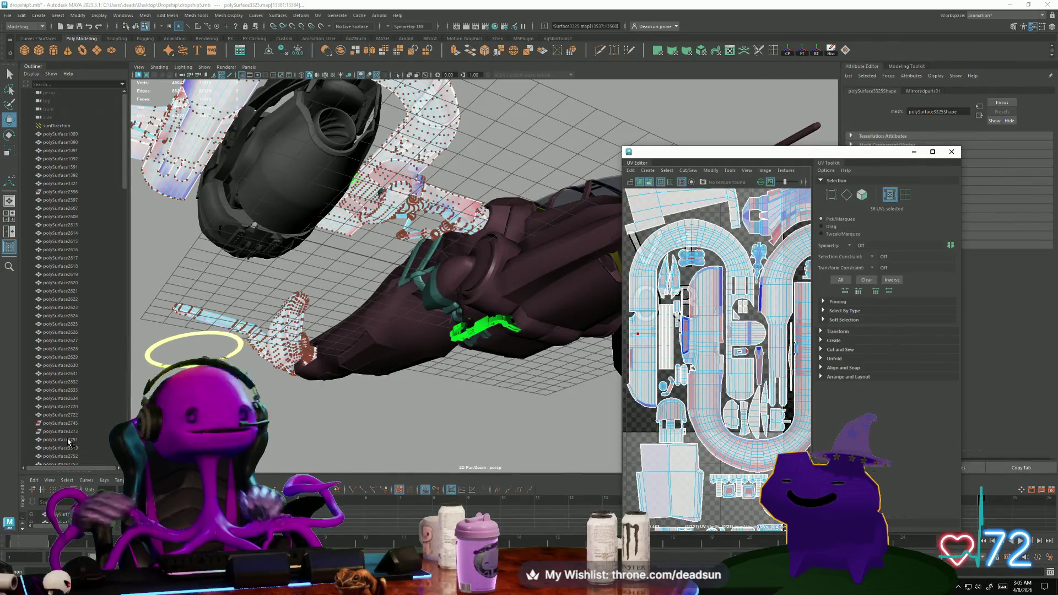
Put the dropship back in Object Mode, then switch to the dropship reference image
{"action": "left_click_drag", "start_coordinate": [522, 322], "coordinate": [428, 294], "text": "alt"}
{"action": "right_click_drag", "start_coordinate": [428, 293], "coordinate": [464, 274]}
{"action": "left_click", "coordinate": [393, 449]}
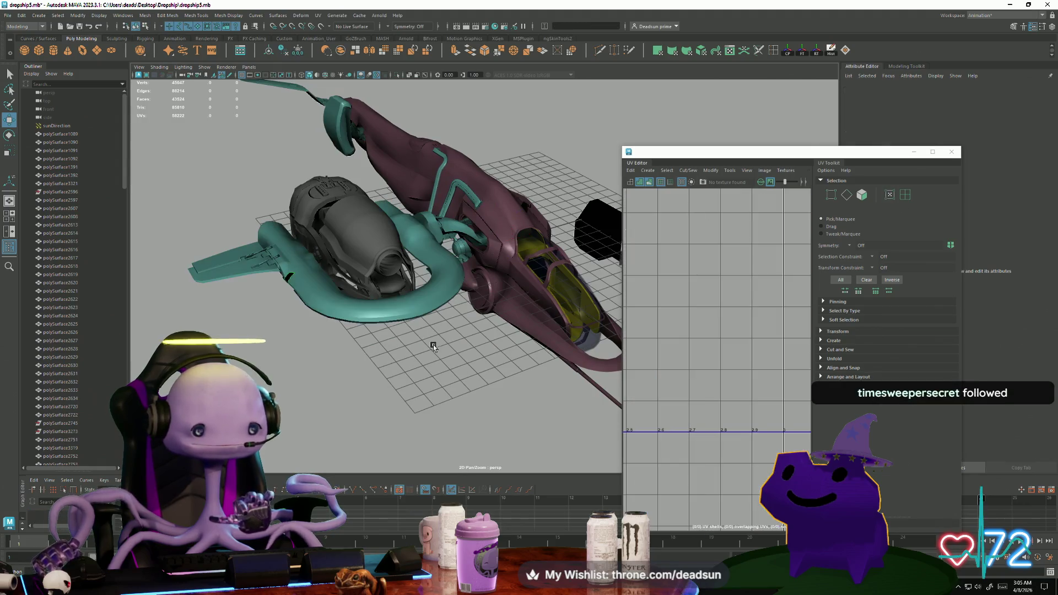
{"action": "mouse_move", "coordinate": [392, 449]}
{"action": "left_mouse_down", "text": "alt"}
{"action": "mouse_move", "coordinate": [370, 390]}
{"action": "mouse_move", "coordinate": [374, 506]}
{"action": "left_mouse_up", "text": "alt"}
{"action": "key", "text": "alt+Tab"}
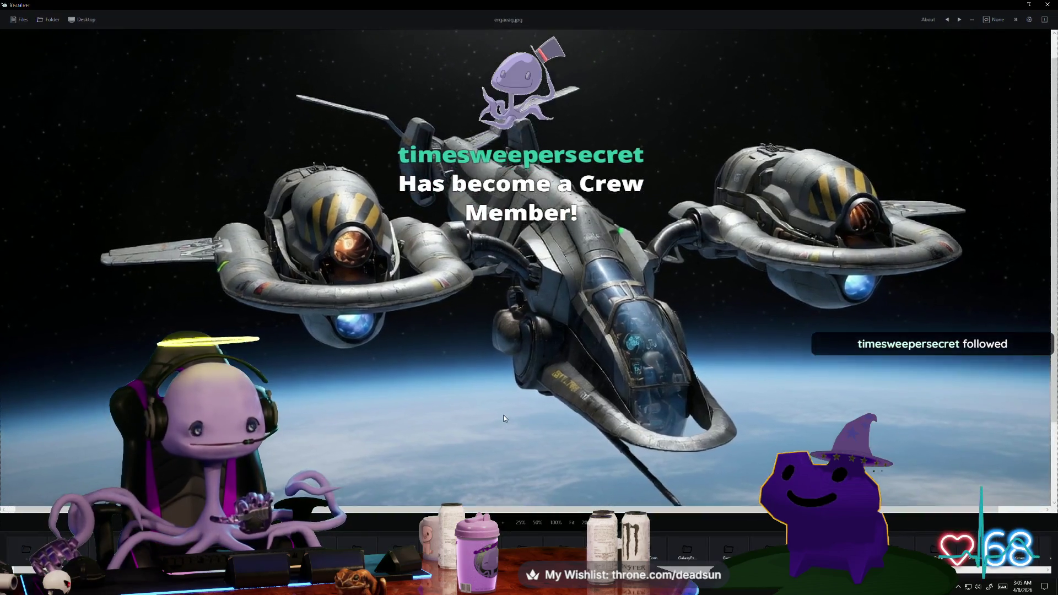
Pan and zoom in on the ergaeag.jpg dropship concept, then minimize the image viewer
{"action": "left_click_drag", "start_coordinate": [504, 419], "coordinate": [473, 403]}
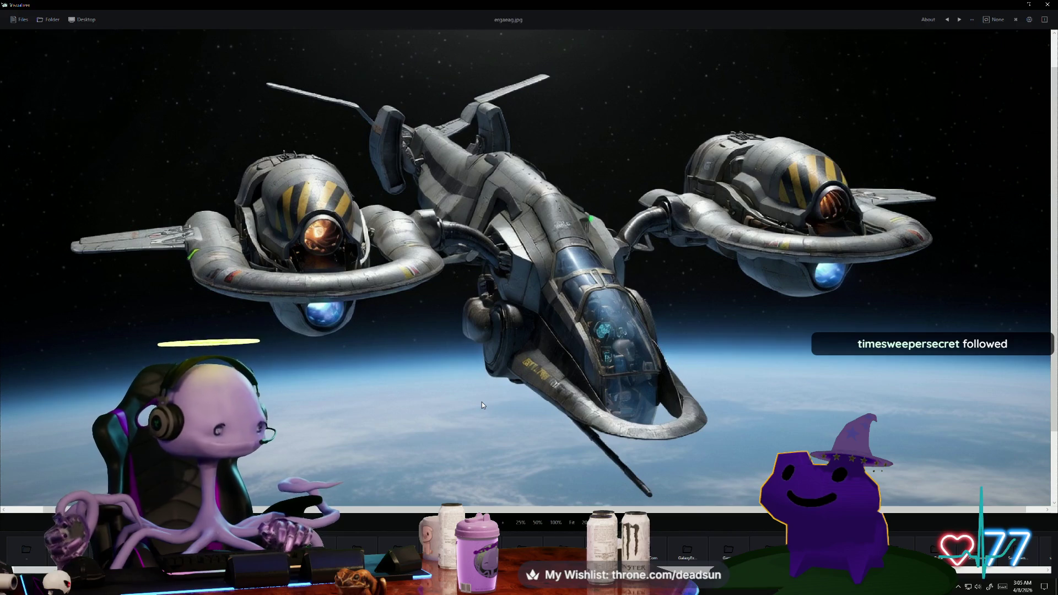
{"action": "scroll", "coordinate": [600, 368], "scroll_direction": "up", "scroll_amount": 1}
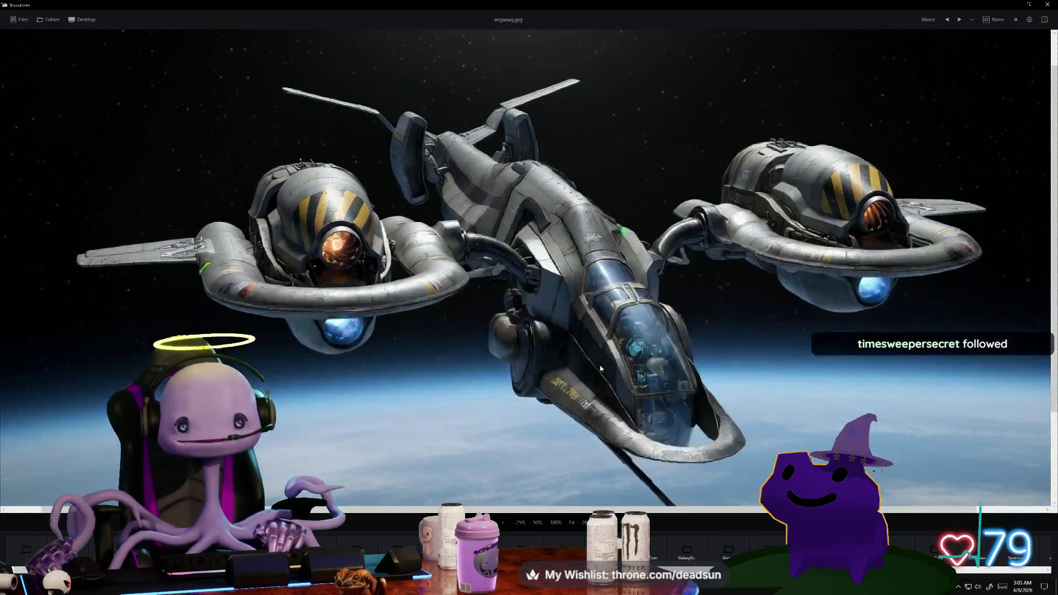
{"action": "mouse_move", "coordinate": [601, 368]}
{"action": "left_mouse_down"}
{"action": "mouse_move", "coordinate": [534, 390]}
{"action": "mouse_move", "coordinate": [606, 333]}
{"action": "mouse_move", "coordinate": [534, 391]}
{"action": "mouse_move", "coordinate": [532, 379]}
{"action": "mouse_move", "coordinate": [581, 375]}
{"action": "left_mouse_up"}
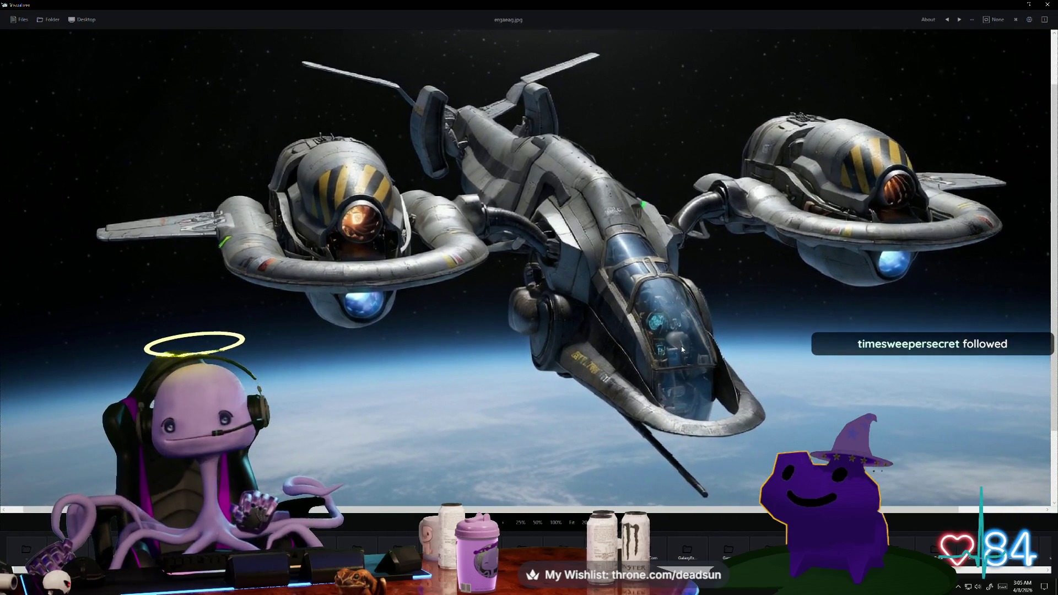
{"action": "left_click", "coordinate": [1000, 6]}
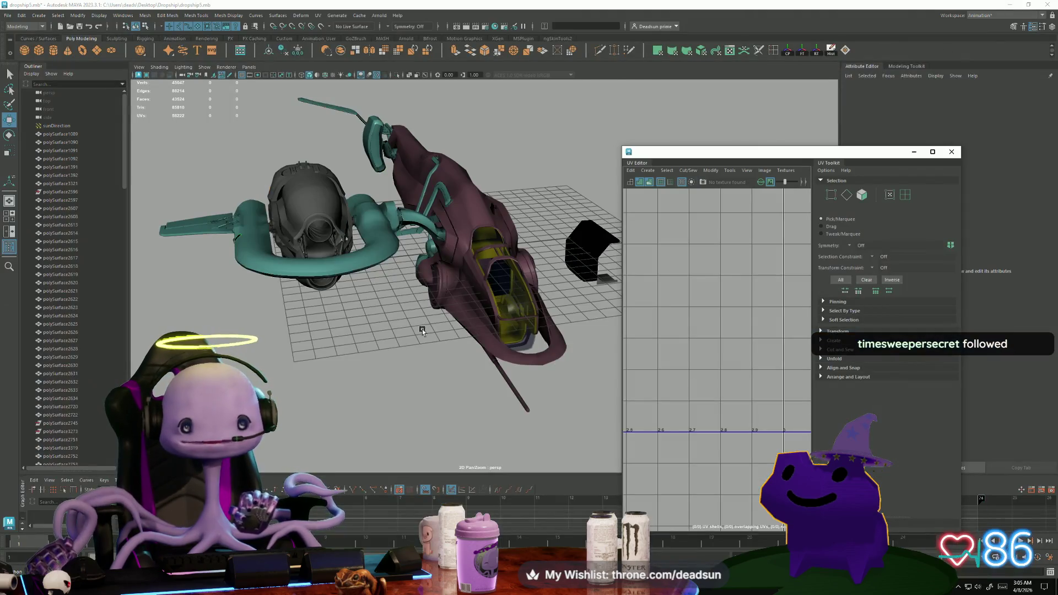
Close the UV Editor and orbit the dropship, selecting and then clearing its parts
{"action": "left_click", "coordinate": [950, 152]}
{"action": "mouse_move", "coordinate": [578, 330]}
{"action": "left_mouse_down", "text": "alt"}
{"action": "mouse_move", "coordinate": [550, 336]}
{"action": "mouse_move", "coordinate": [597, 338]}
{"action": "mouse_move", "coordinate": [555, 319]}
{"action": "mouse_move", "coordinate": [573, 314]}
{"action": "mouse_move", "coordinate": [472, 295]}
{"action": "mouse_move", "coordinate": [405, 356]}
{"action": "left_mouse_up", "text": "alt"}
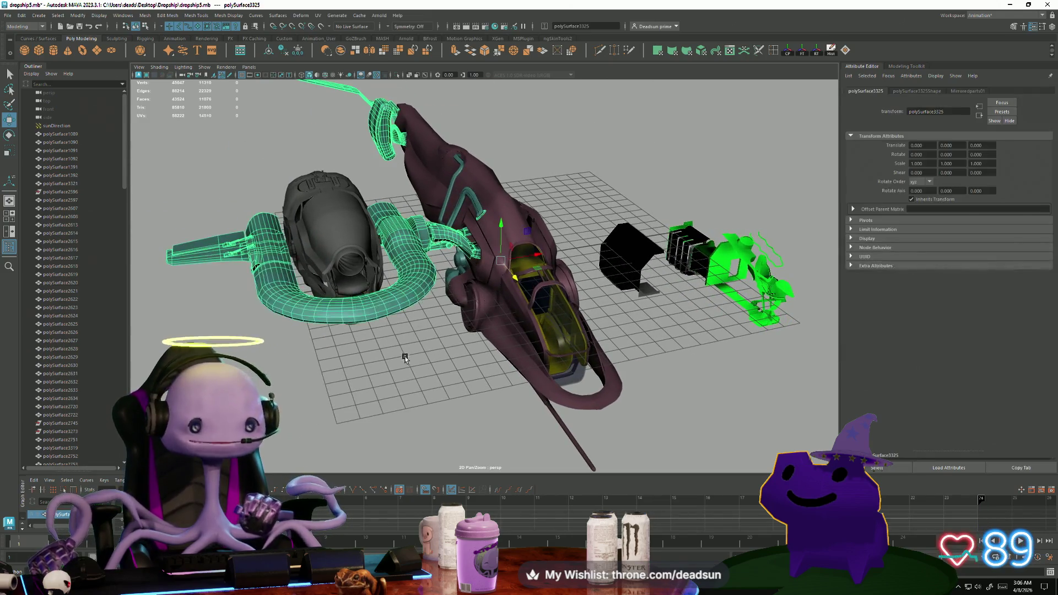
{"action": "left_click", "coordinate": [501, 432]}
{"action": "mouse_move", "coordinate": [500, 432]}
{"action": "left_mouse_down", "text": "alt"}
{"action": "mouse_move", "coordinate": [406, 366]}
{"action": "mouse_move", "coordinate": [517, 429]}
{"action": "mouse_move", "coordinate": [484, 406]}
{"action": "mouse_move", "coordinate": [432, 402]}
{"action": "mouse_move", "coordinate": [449, 388]}
{"action": "mouse_move", "coordinate": [403, 375]}
{"action": "mouse_move", "coordinate": [503, 425]}
{"action": "mouse_move", "coordinate": [391, 404]}
{"action": "mouse_move", "coordinate": [389, 415]}
{"action": "mouse_move", "coordinate": [329, 362]}
{"action": "left_mouse_up", "text": "alt"}
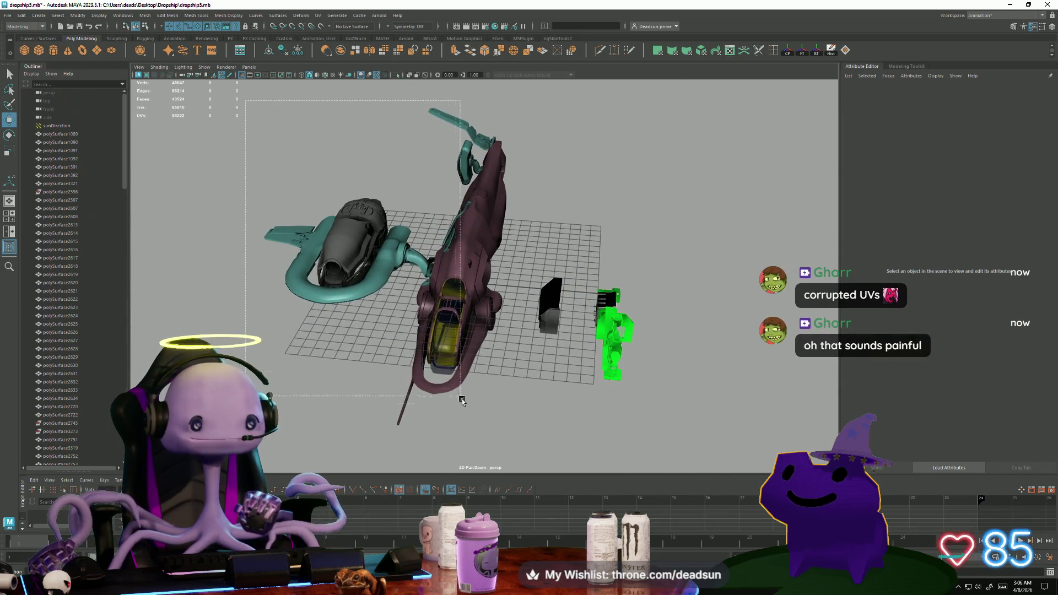
{"action": "left_click", "coordinate": [437, 377]}
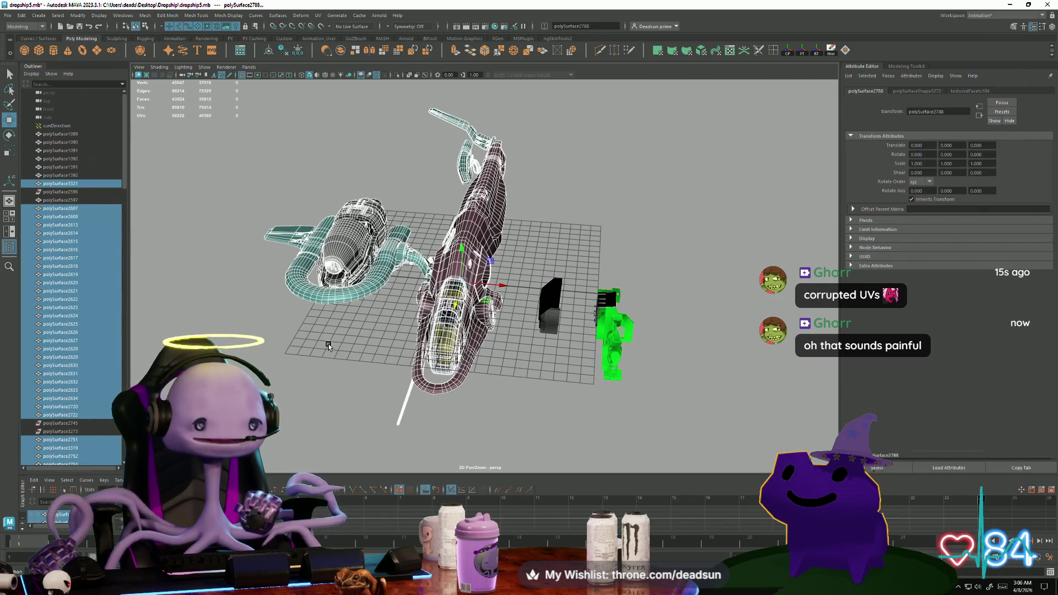
{"action": "left_click", "coordinate": [329, 346]}
Select the green part polySurface2840 and the floor part polySurface2823 from close angles
{"action": "left_click_drag", "start_coordinate": [394, 330], "coordinate": [578, 375], "text": "alt"}
{"action": "scroll", "coordinate": [652, 389], "scroll_direction": "up", "scroll_amount": 5}
{"action": "left_click_drag", "start_coordinate": [651, 389], "coordinate": [568, 294], "text": "alt"}
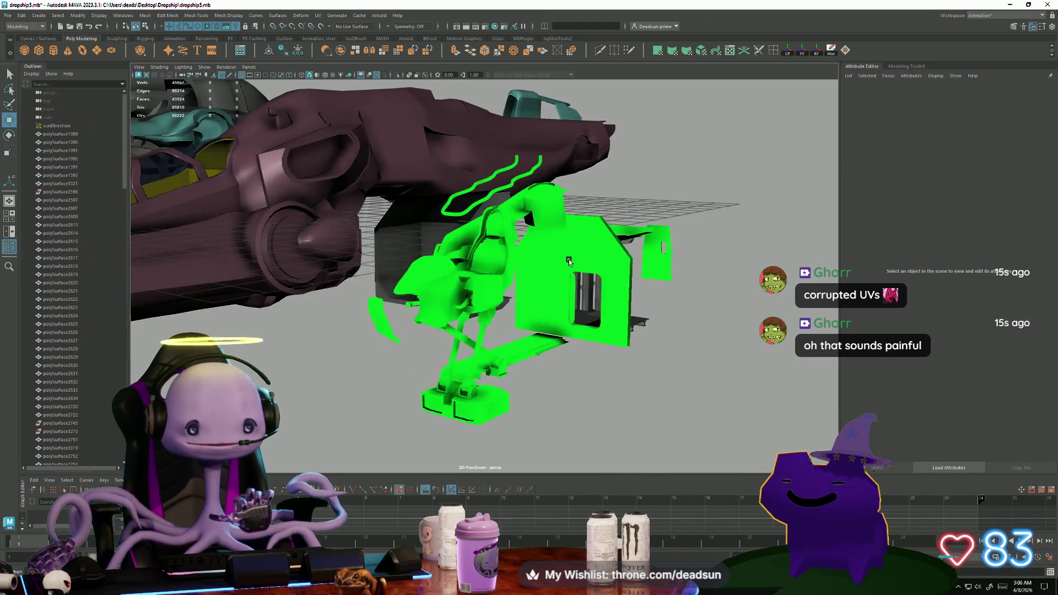
{"action": "left_click", "coordinate": [567, 294]}
{"action": "scroll", "coordinate": [559, 351], "scroll_direction": "up", "scroll_amount": 3}
{"action": "mouse_move", "coordinate": [559, 350]}
{"action": "left_mouse_down", "text": "alt"}
{"action": "mouse_move", "coordinate": [447, 325]}
{"action": "mouse_move", "coordinate": [439, 405]}
{"action": "left_mouse_up", "text": "alt"}
{"action": "left_click", "coordinate": [438, 412]}
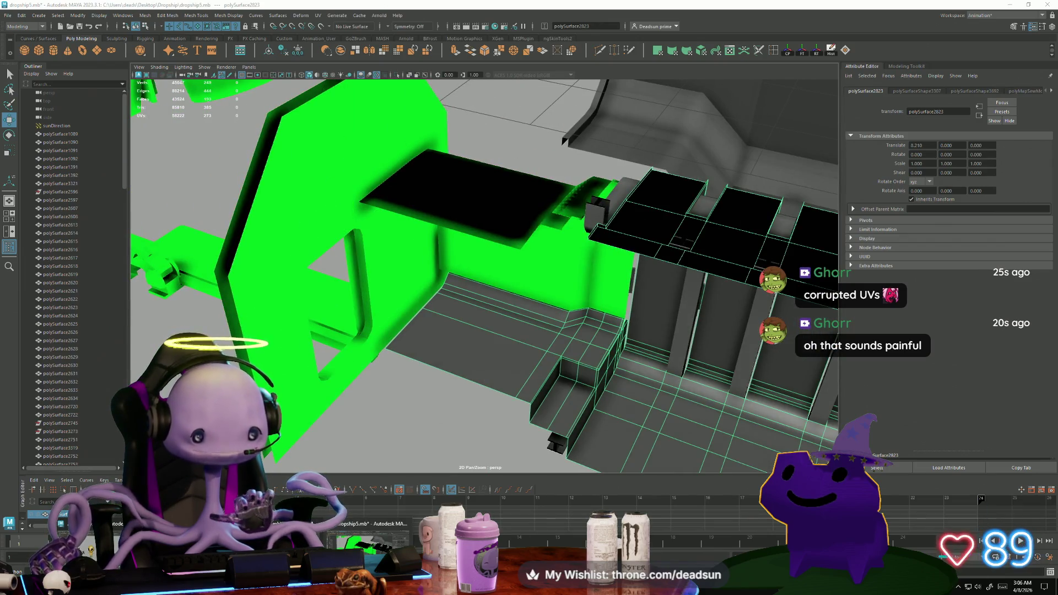
Switch to the ship10Bridge.mb scene and orbit around its lineup of ships
{"action": "key", "text": "alt+Tab"}
{"action": "scroll", "coordinate": [448, 402], "scroll_direction": "down", "scroll_amount": 5}
{"action": "mouse_move", "coordinate": [448, 402]}
{"action": "left_mouse_down", "text": "alt"}
{"action": "mouse_move", "coordinate": [523, 402]}
{"action": "mouse_move", "coordinate": [472, 401]}
{"action": "mouse_move", "coordinate": [415, 349]}
{"action": "mouse_move", "coordinate": [484, 415]}
{"action": "mouse_move", "coordinate": [514, 302]}
{"action": "left_mouse_up", "text": "alt"}
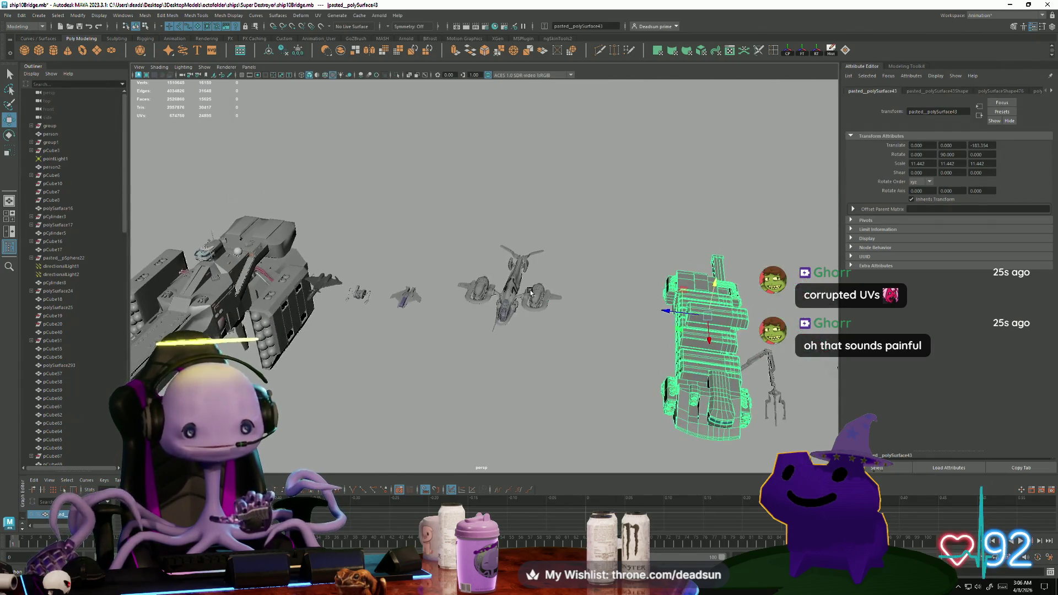
{"action": "left_click", "coordinate": [563, 384]}
{"action": "mouse_move", "coordinate": [563, 384]}
{"action": "left_mouse_down", "text": "alt"}
{"action": "mouse_move", "coordinate": [457, 396]}
{"action": "mouse_move", "coordinate": [414, 371]}
{"action": "mouse_move", "coordinate": [402, 281]}
{"action": "left_mouse_up", "text": "alt"}
{"action": "left_click", "coordinate": [402, 282]}
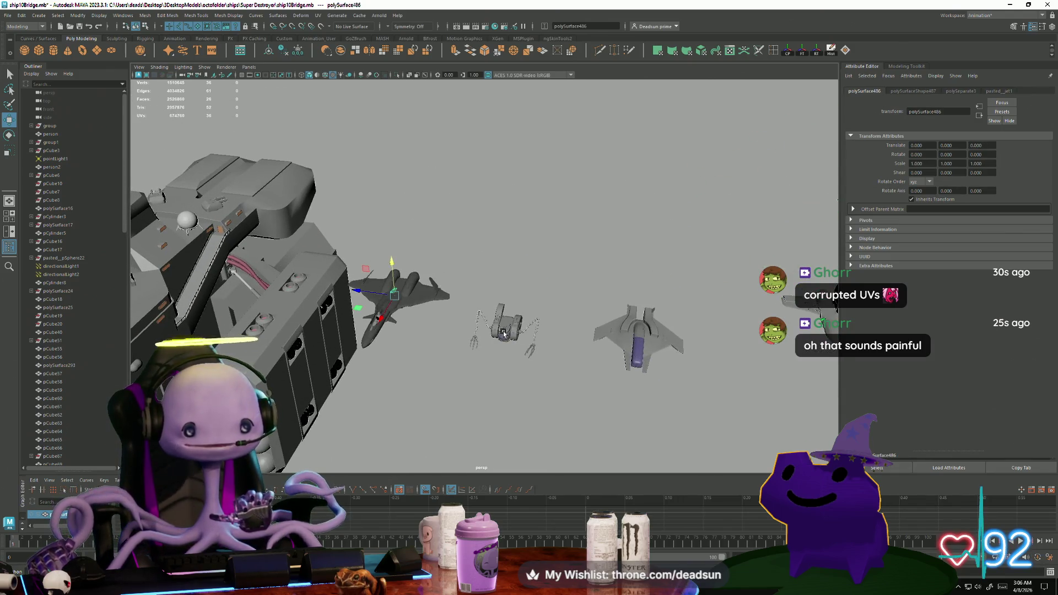
{"action": "key", "text": "f"}
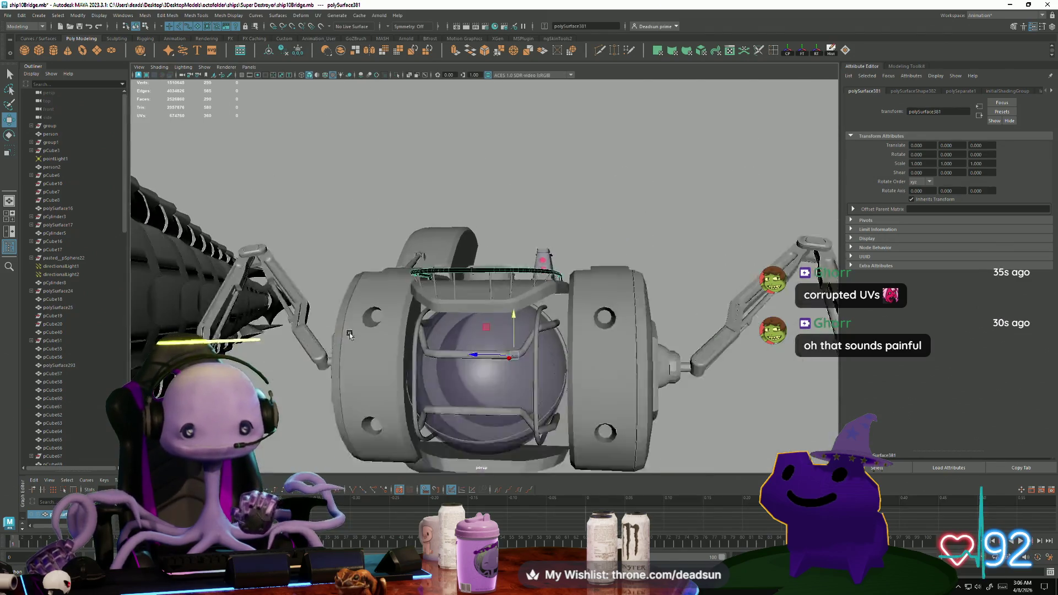
{"action": "scroll", "coordinate": [548, 455], "scroll_direction": "down", "scroll_amount": 5}
{"action": "left_click", "coordinate": [562, 430]}
{"action": "mouse_move", "coordinate": [562, 430]}
{"action": "left_mouse_down", "text": "alt"}
{"action": "mouse_move", "coordinate": [566, 385]}
{"action": "mouse_move", "coordinate": [720, 345]}
{"action": "mouse_move", "coordinate": [375, 413]}
{"action": "mouse_move", "coordinate": [494, 375]}
{"action": "mouse_move", "coordinate": [778, 424]}
{"action": "mouse_move", "coordinate": [494, 347]}
{"action": "mouse_move", "coordinate": [567, 342]}
{"action": "mouse_move", "coordinate": [315, 313]}
{"action": "left_mouse_up", "text": "alt"}
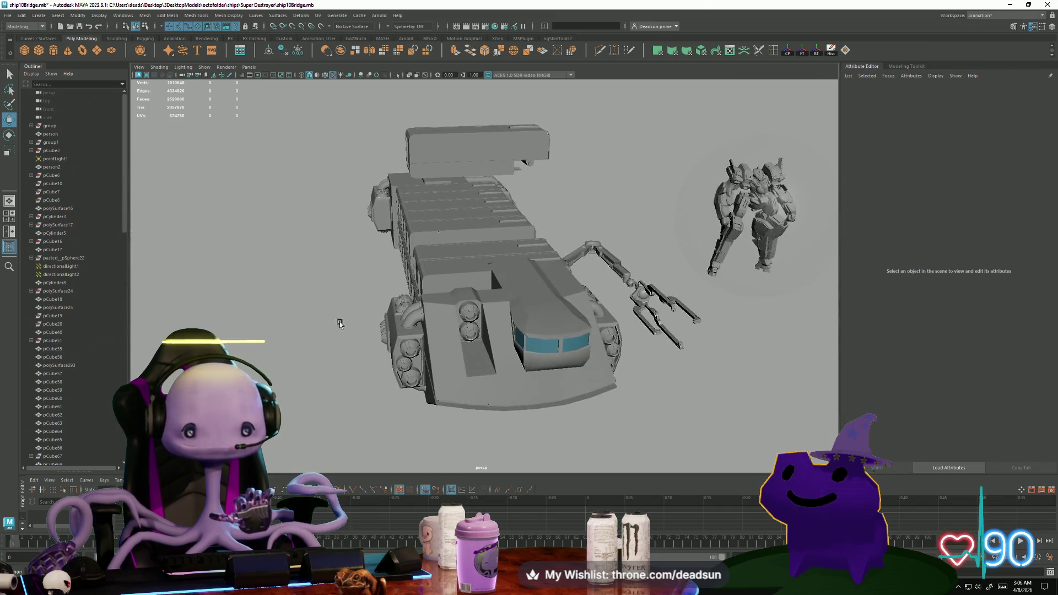
{"action": "left_click_drag", "start_coordinate": [560, 413], "coordinate": [529, 409], "text": "alt"}
{"action": "scroll", "coordinate": [494, 404], "scroll_direction": "up", "scroll_amount": 10}
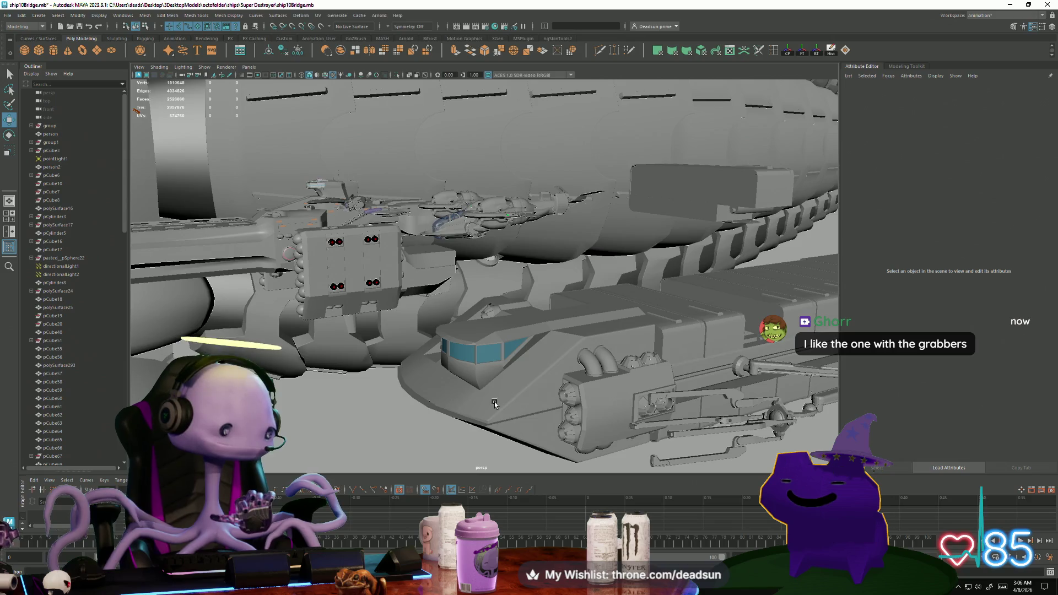
{"action": "mouse_move", "coordinate": [442, 380]}
{"action": "left_mouse_down", "text": "alt"}
{"action": "mouse_move", "coordinate": [354, 354]}
{"action": "mouse_move", "coordinate": [404, 371]}
{"action": "mouse_move", "coordinate": [581, 372]}
{"action": "mouse_move", "coordinate": [562, 345]}
{"action": "left_mouse_up", "text": "alt"}
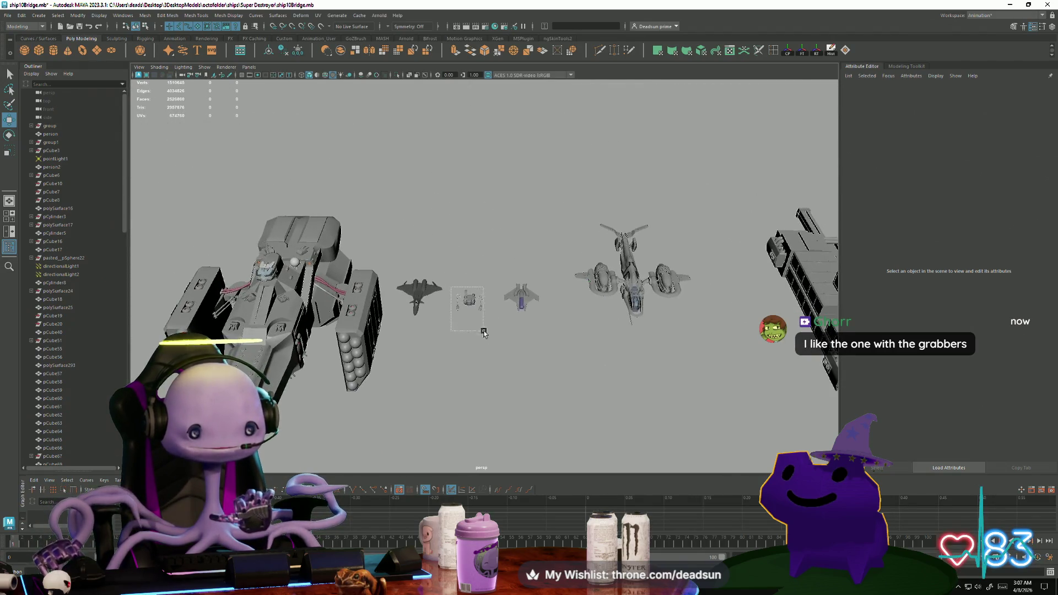
{"action": "left_click_drag", "start_coordinate": [481, 327], "coordinate": [480, 328]}
{"action": "key", "text": "f"}
{"action": "left_click", "coordinate": [509, 373]}
{"action": "mouse_move", "coordinate": [510, 373]}
{"action": "left_mouse_down", "text": "alt"}
{"action": "mouse_move", "coordinate": [611, 390]}
{"action": "mouse_move", "coordinate": [561, 387]}
{"action": "mouse_move", "coordinate": [529, 362]}
{"action": "mouse_move", "coordinate": [552, 332]}
{"action": "mouse_move", "coordinate": [505, 373]}
{"action": "mouse_move", "coordinate": [505, 338]}
{"action": "mouse_move", "coordinate": [389, 295]}
{"action": "mouse_move", "coordinate": [448, 342]}
{"action": "left_mouse_up", "text": "alt"}
{"action": "scroll", "coordinate": [595, 389], "scroll_direction": "up", "scroll_amount": 6}
{"action": "scroll", "coordinate": [506, 373], "scroll_direction": "down", "scroll_amount": 5}
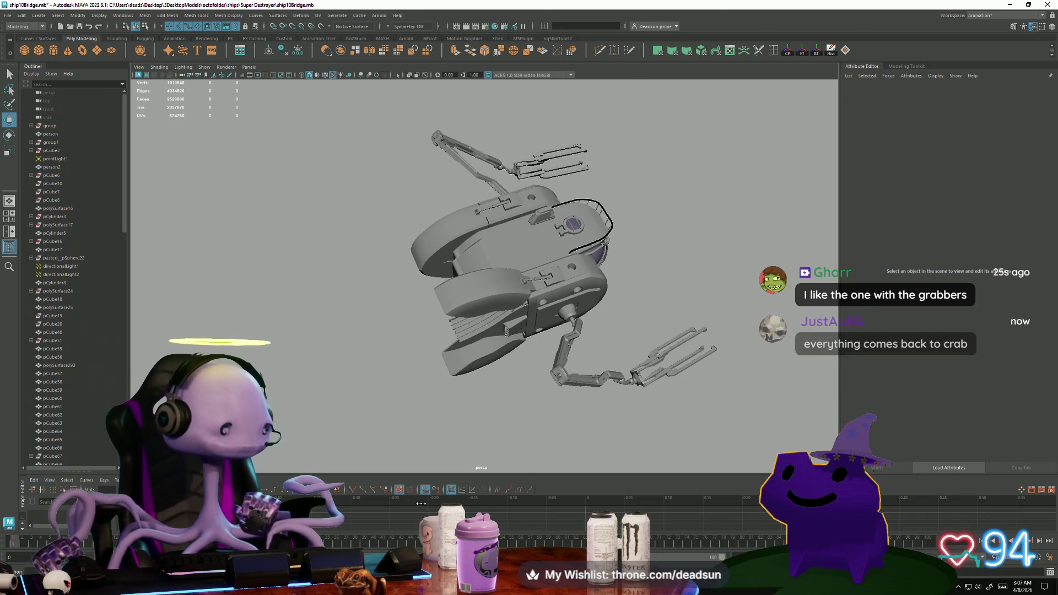
{"action": "scroll", "coordinate": [470, 453], "scroll_direction": "down", "scroll_amount": 3}
{"action": "mouse_move", "coordinate": [470, 454]}
{"action": "left_mouse_down", "text": "alt"}
{"action": "mouse_move", "coordinate": [333, 445]}
{"action": "mouse_move", "coordinate": [503, 462]}
{"action": "mouse_move", "coordinate": [428, 453]}
{"action": "mouse_move", "coordinate": [404, 434]}
{"action": "mouse_move", "coordinate": [418, 346]}
{"action": "mouse_move", "coordinate": [376, 346]}
{"action": "mouse_move", "coordinate": [499, 361]}
{"action": "mouse_move", "coordinate": [464, 335]}
{"action": "mouse_move", "coordinate": [487, 236]}
{"action": "mouse_move", "coordinate": [464, 272]}
{"action": "mouse_move", "coordinate": [409, 269]}
{"action": "mouse_move", "coordinate": [512, 421]}
{"action": "left_mouse_up", "text": "alt"}
{"action": "scroll", "coordinate": [404, 450], "scroll_direction": "up", "scroll_amount": 3}
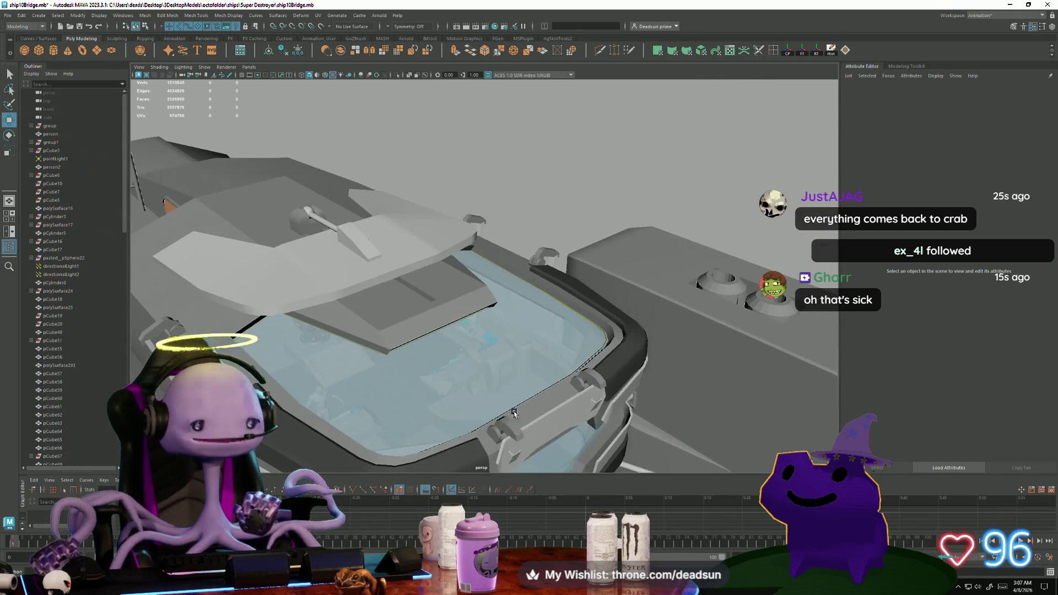
{"action": "mouse_move", "coordinate": [430, 399]}
{"action": "left_mouse_down", "text": "alt"}
{"action": "mouse_move", "coordinate": [514, 399]}
{"action": "mouse_move", "coordinate": [524, 385]}
{"action": "mouse_move", "coordinate": [413, 366]}
{"action": "mouse_move", "coordinate": [495, 382]}
{"action": "mouse_move", "coordinate": [254, 292]}
{"action": "left_mouse_up", "text": "alt"}
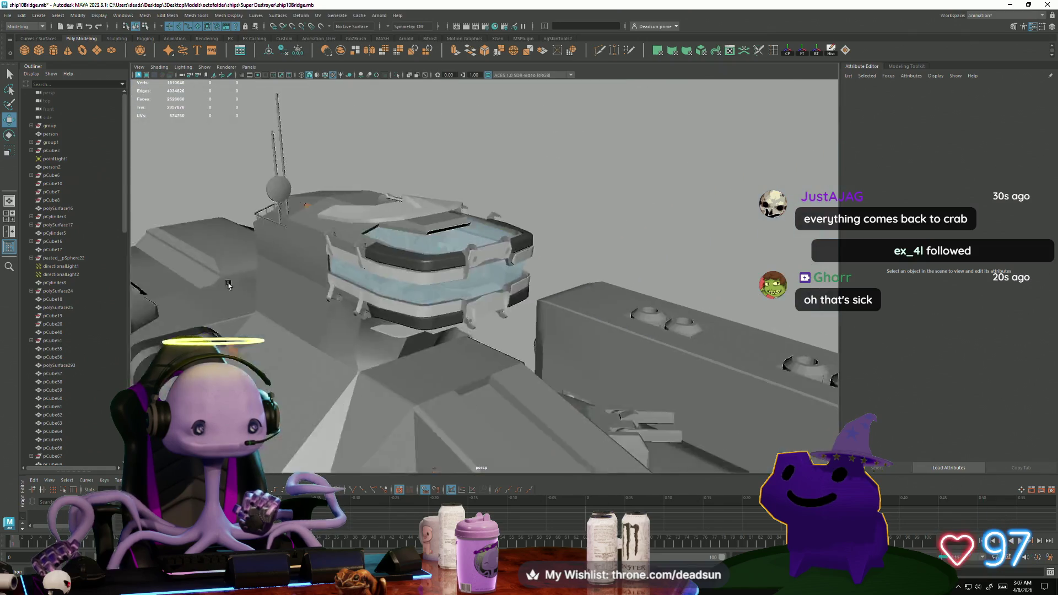
{"action": "left_click_drag", "start_coordinate": [326, 315], "coordinate": [451, 364], "text": "alt"}
{"action": "mouse_move", "coordinate": [380, 349]}
{"action": "left_mouse_down", "text": "alt"}
{"action": "mouse_move", "coordinate": [449, 335]}
{"action": "mouse_move", "coordinate": [538, 278]}
{"action": "mouse_move", "coordinate": [652, 331]}
{"action": "mouse_move", "coordinate": [540, 384]}
{"action": "mouse_move", "coordinate": [538, 373]}
{"action": "mouse_move", "coordinate": [546, 392]}
{"action": "mouse_move", "coordinate": [559, 376]}
{"action": "mouse_move", "coordinate": [633, 382]}
{"action": "mouse_move", "coordinate": [599, 335]}
{"action": "mouse_move", "coordinate": [606, 402]}
{"action": "left_mouse_up", "text": "alt"}
{"action": "left_click", "coordinate": [537, 286]}
{"action": "left_click", "coordinate": [494, 429]}
{"action": "mouse_move", "coordinate": [493, 429]}
{"action": "left_mouse_down", "text": "alt"}
{"action": "mouse_move", "coordinate": [529, 411]}
{"action": "mouse_move", "coordinate": [632, 423]}
{"action": "mouse_move", "coordinate": [613, 385]}
{"action": "mouse_move", "coordinate": [702, 405]}
{"action": "mouse_move", "coordinate": [758, 385]}
{"action": "mouse_move", "coordinate": [605, 396]}
{"action": "mouse_move", "coordinate": [480, 357]}
{"action": "mouse_move", "coordinate": [604, 329]}
{"action": "mouse_move", "coordinate": [556, 330]}
{"action": "mouse_move", "coordinate": [572, 414]}
{"action": "mouse_move", "coordinate": [549, 394]}
{"action": "mouse_move", "coordinate": [415, 383]}
{"action": "mouse_move", "coordinate": [461, 366]}
{"action": "mouse_move", "coordinate": [418, 354]}
{"action": "mouse_move", "coordinate": [541, 324]}
{"action": "mouse_move", "coordinate": [454, 384]}
{"action": "mouse_move", "coordinate": [293, 373]}
{"action": "mouse_move", "coordinate": [562, 406]}
{"action": "mouse_move", "coordinate": [386, 362]}
{"action": "mouse_move", "coordinate": [438, 297]}
{"action": "mouse_move", "coordinate": [474, 406]}
{"action": "mouse_move", "coordinate": [402, 387]}
{"action": "mouse_move", "coordinate": [354, 454]}
{"action": "mouse_move", "coordinate": [373, 321]}
{"action": "mouse_move", "coordinate": [457, 424]}
{"action": "mouse_move", "coordinate": [511, 393]}
{"action": "mouse_move", "coordinate": [468, 397]}
{"action": "mouse_move", "coordinate": [413, 378]}
{"action": "left_mouse_up", "text": "alt"}
{"action": "left_click", "coordinate": [471, 380]}
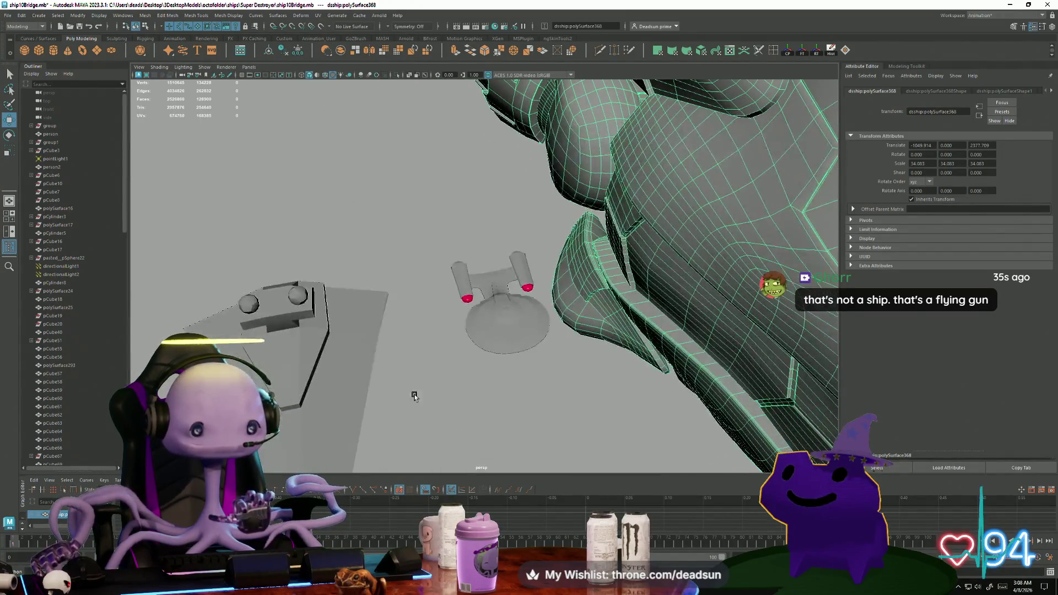
{"action": "left_click", "coordinate": [401, 444]}
{"action": "mouse_move", "coordinate": [401, 444]}
{"action": "left_mouse_down", "text": "alt"}
{"action": "mouse_move", "coordinate": [460, 361]}
{"action": "mouse_move", "coordinate": [373, 444]}
{"action": "mouse_move", "coordinate": [431, 331]}
{"action": "mouse_move", "coordinate": [385, 352]}
{"action": "mouse_move", "coordinate": [378, 385]}
{"action": "mouse_move", "coordinate": [383, 319]}
{"action": "mouse_move", "coordinate": [423, 354]}
{"action": "mouse_move", "coordinate": [397, 396]}
{"action": "mouse_move", "coordinate": [338, 401]}
{"action": "mouse_move", "coordinate": [533, 398]}
{"action": "mouse_move", "coordinate": [522, 406]}
{"action": "mouse_move", "coordinate": [531, 425]}
{"action": "mouse_move", "coordinate": [495, 349]}
{"action": "mouse_move", "coordinate": [467, 407]}
{"action": "mouse_move", "coordinate": [510, 408]}
{"action": "mouse_move", "coordinate": [512, 420]}
{"action": "mouse_move", "coordinate": [425, 395]}
{"action": "mouse_move", "coordinate": [528, 395]}
{"action": "mouse_move", "coordinate": [472, 366]}
{"action": "mouse_move", "coordinate": [467, 378]}
{"action": "mouse_move", "coordinate": [496, 411]}
{"action": "mouse_move", "coordinate": [442, 420]}
{"action": "left_mouse_up", "text": "alt"}
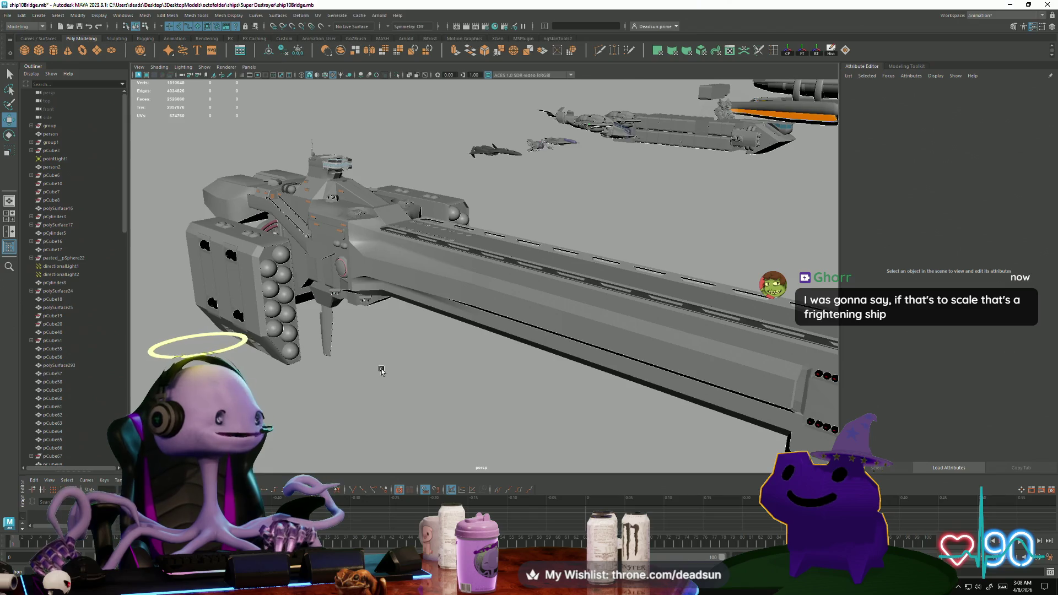
{"action": "mouse_move", "coordinate": [398, 336]}
{"action": "left_mouse_down", "text": "alt"}
{"action": "mouse_move", "coordinate": [420, 362]}
{"action": "mouse_move", "coordinate": [406, 361]}
{"action": "mouse_move", "coordinate": [410, 376]}
{"action": "left_mouse_up", "text": "alt"}
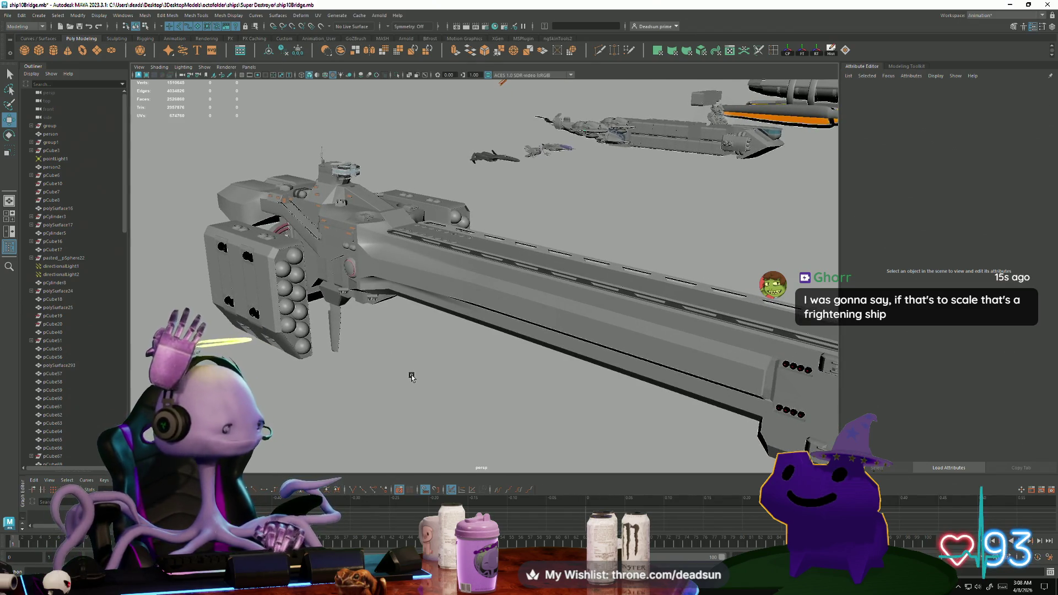
{"action": "mouse_move", "coordinate": [399, 357]}
{"action": "left_mouse_down", "text": "alt"}
{"action": "mouse_move", "coordinate": [406, 366]}
{"action": "mouse_move", "coordinate": [288, 349]}
{"action": "mouse_move", "coordinate": [205, 296]}
{"action": "mouse_move", "coordinate": [294, 446]}
{"action": "left_mouse_up", "text": "alt"}
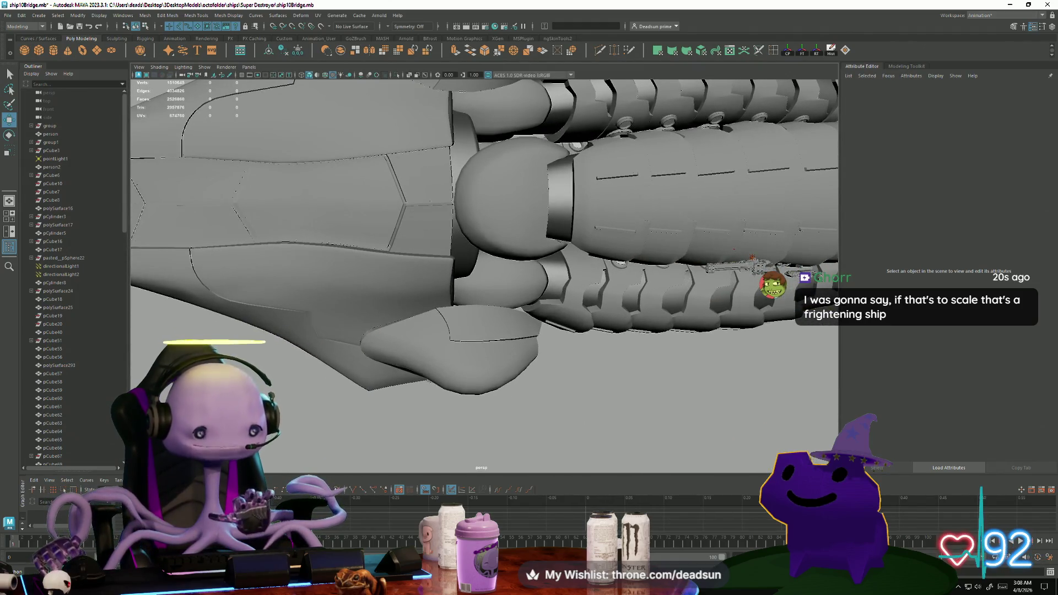
Search 'pr' from the Start menu to open the ProPrediction scene, then orbit its ship
{"action": "key", "text": "super"}
{"action": "type", "text": "p"}
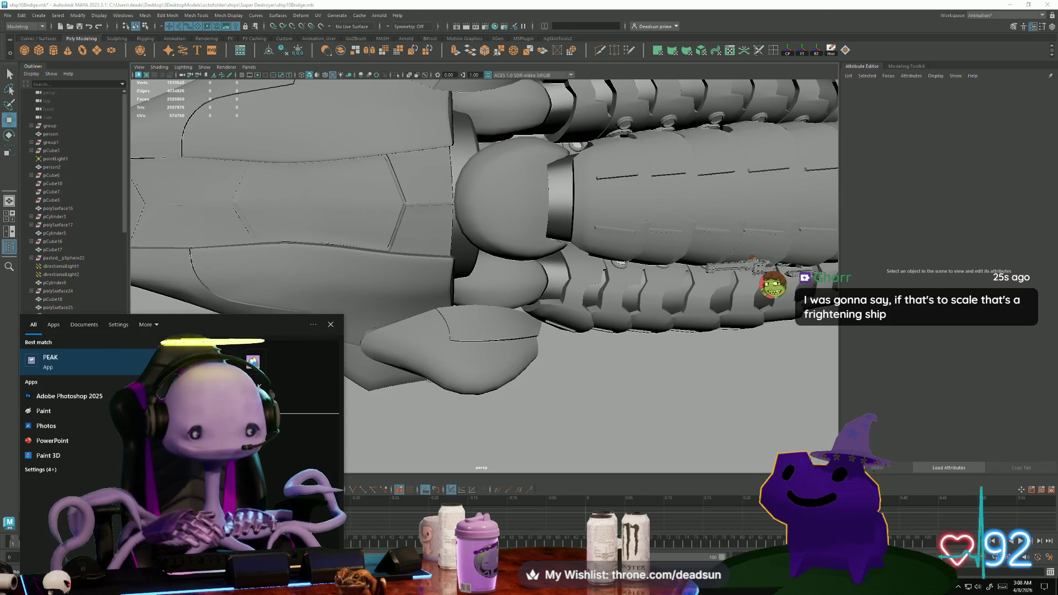
{"action": "type", "text": "r"}
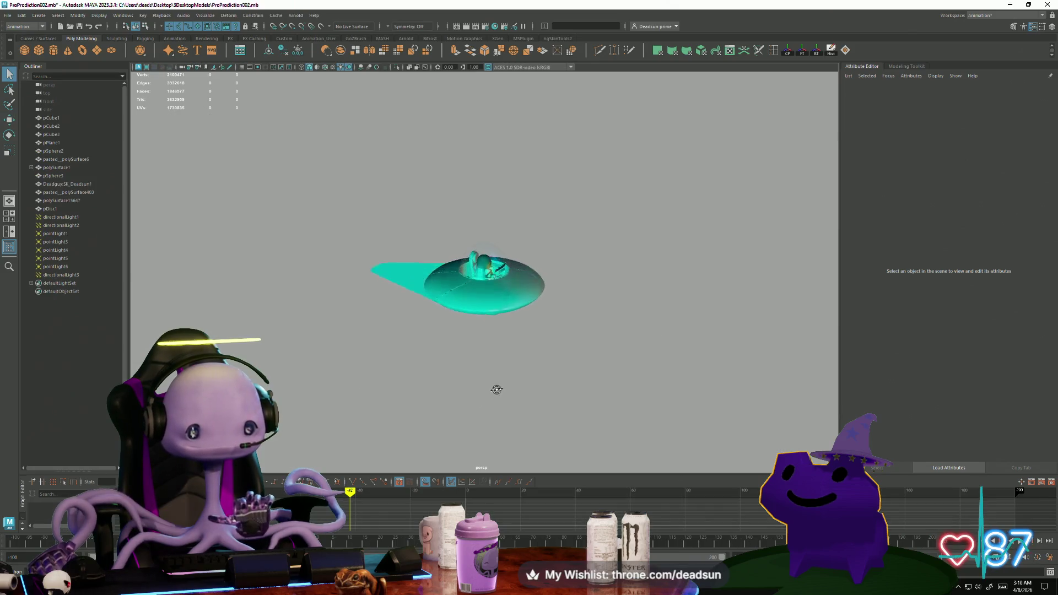
{"action": "mouse_move", "coordinate": [496, 390]}
{"action": "left_mouse_down", "text": "alt"}
{"action": "mouse_move", "coordinate": [493, 408]}
{"action": "mouse_move", "coordinate": [503, 393]}
{"action": "left_mouse_up", "text": "alt"}
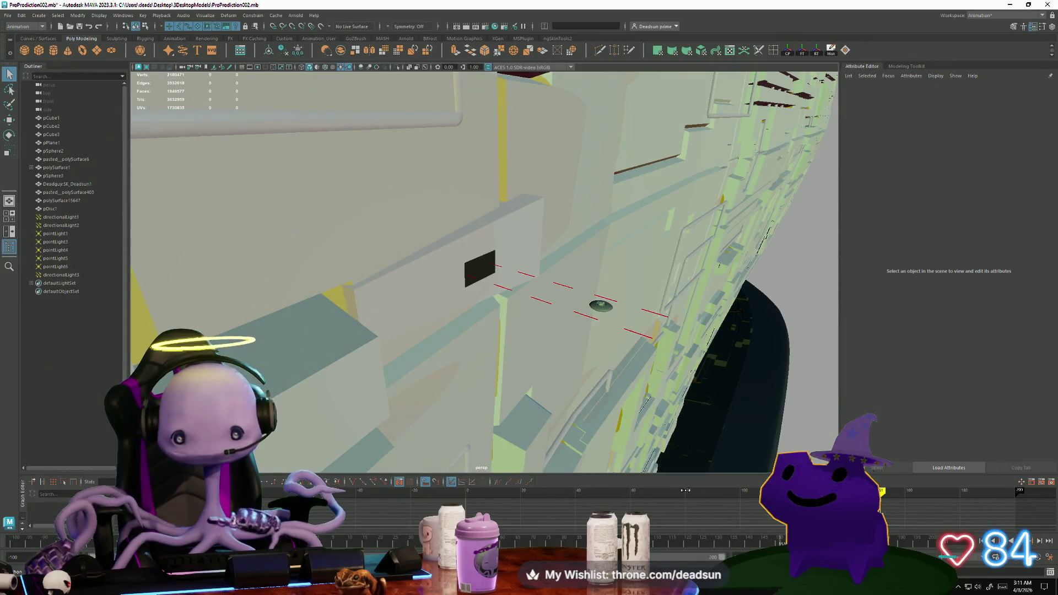
Stop playback, move to about frame 148, and frame the whole scene
{"action": "key", "text": "Escape"}
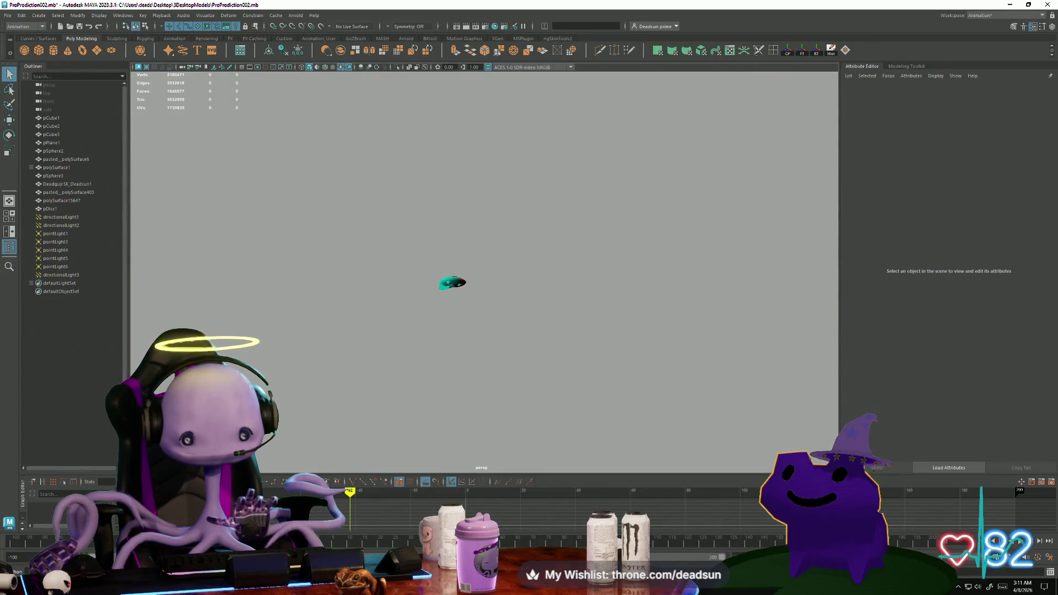
{"action": "left_click_drag", "start_coordinate": [190, 540], "coordinate": [775, 542]}
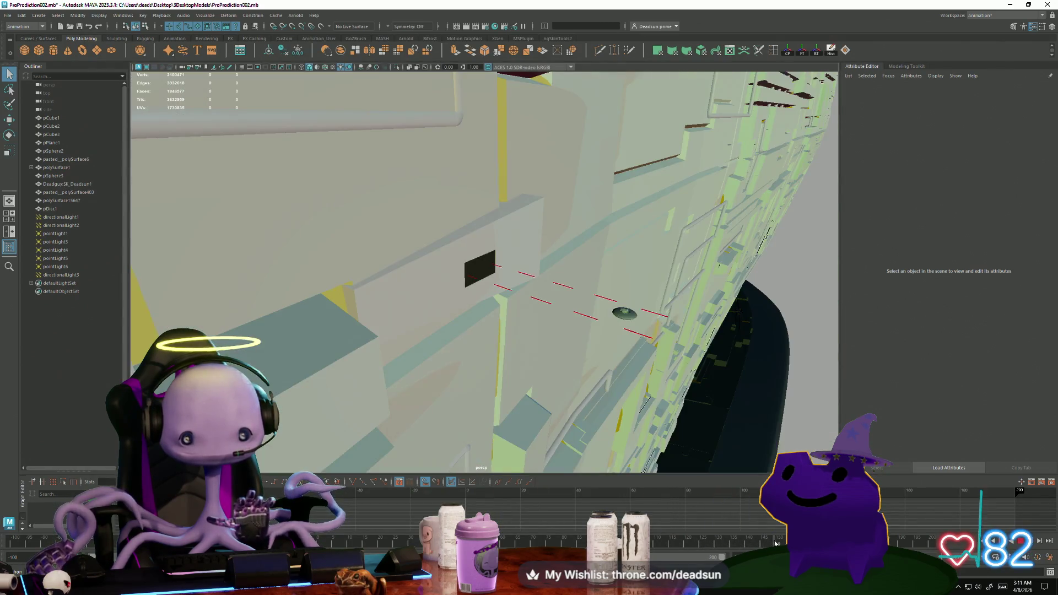
{"action": "mouse_move", "coordinate": [633, 397]}
{"action": "left_mouse_down", "text": "alt"}
{"action": "mouse_move", "coordinate": [559, 423]}
{"action": "mouse_move", "coordinate": [531, 401]}
{"action": "mouse_move", "coordinate": [339, 409]}
{"action": "left_mouse_up", "text": "alt"}
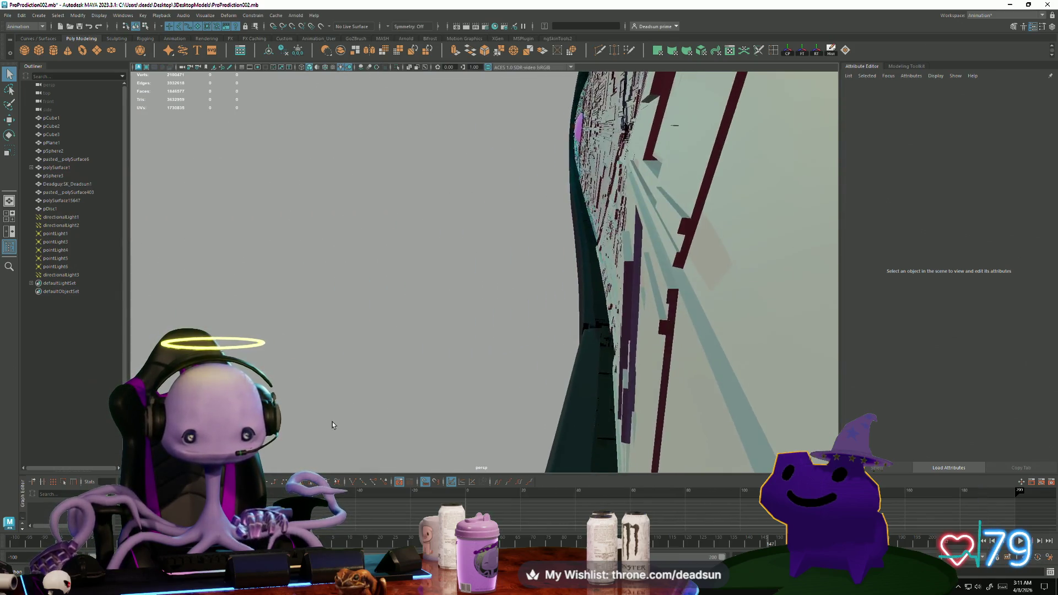
{"action": "key", "text": "w"}
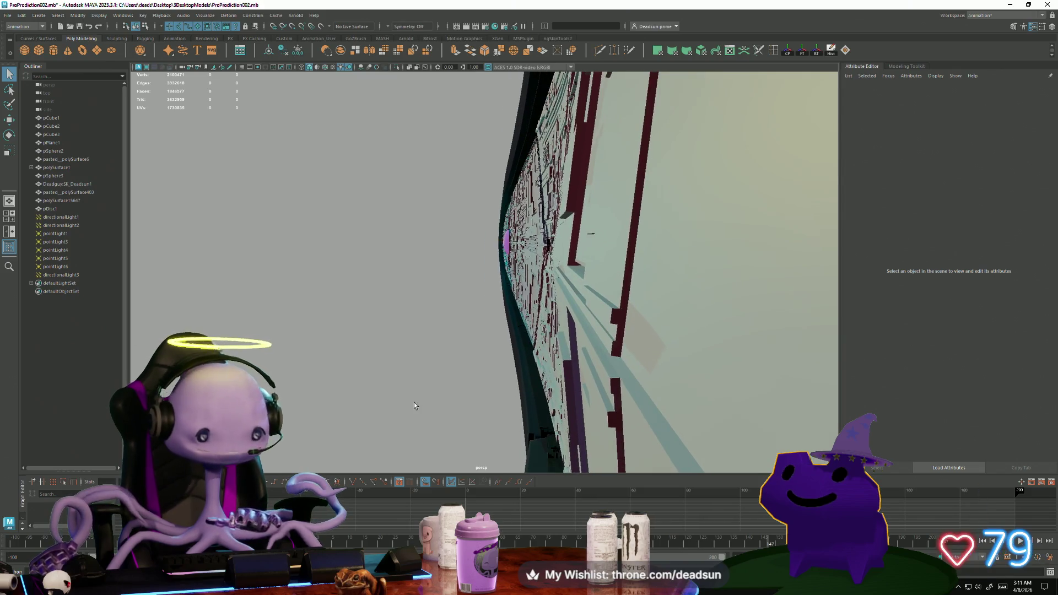
{"action": "left_click", "coordinate": [400, 398]}
{"action": "left_click_drag", "start_coordinate": [415, 405], "coordinate": [359, 390]}
{"action": "key", "text": "a"}
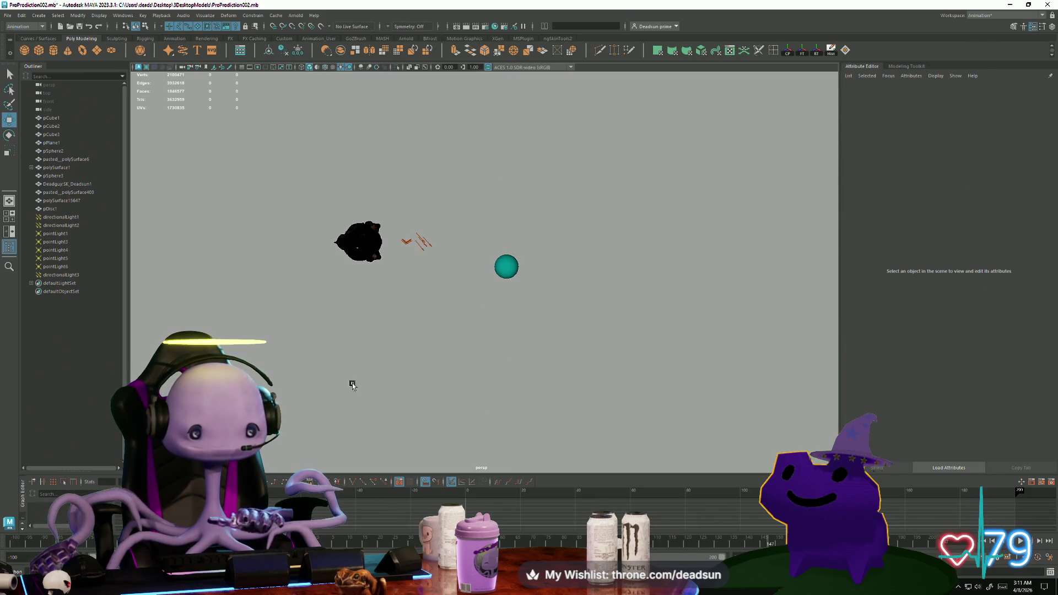
Replay the camera fly-by to the wall close-up and select polySurface1 in four-view layout
{"action": "left_click", "coordinate": [42, 543]}
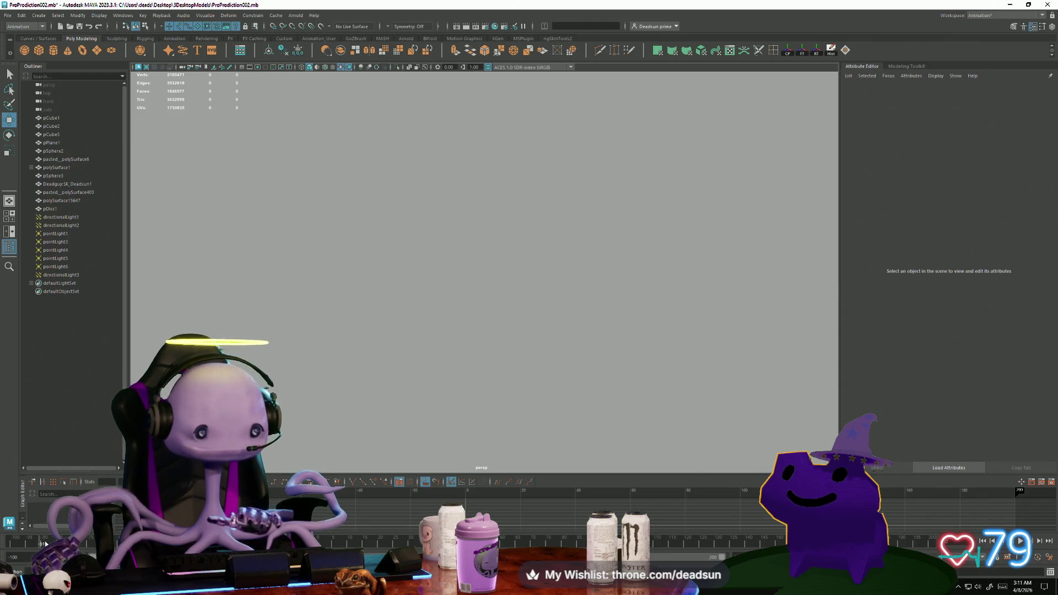
{"action": "mouse_move", "coordinate": [41, 543]}
{"action": "left_mouse_down"}
{"action": "mouse_move", "coordinate": [731, 543]}
{"action": "mouse_move", "coordinate": [695, 540]}
{"action": "left_mouse_up"}
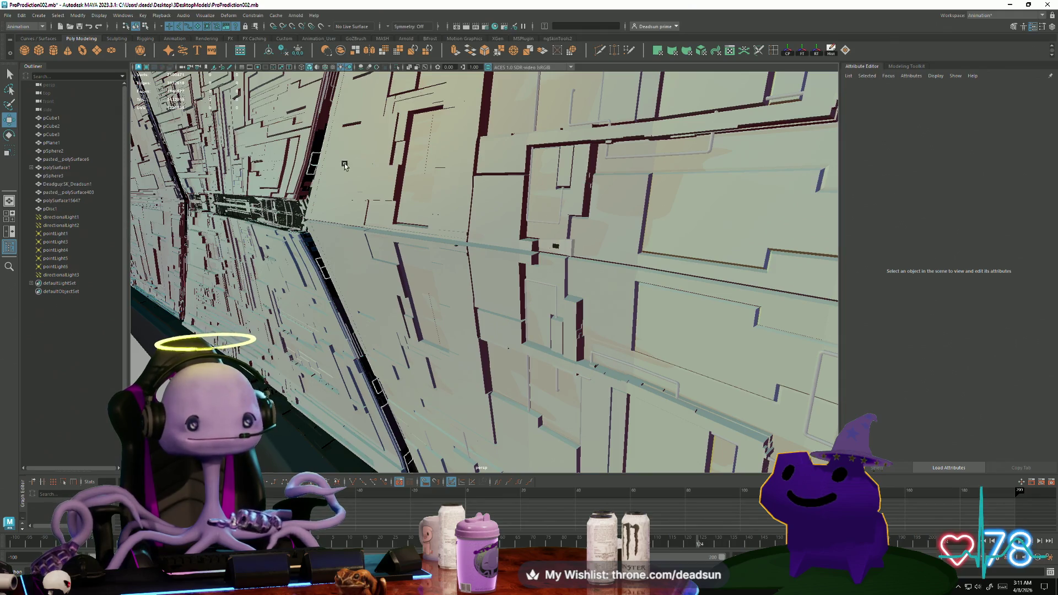
{"action": "key", "text": "space"}
{"action": "left_click", "coordinate": [548, 203]}
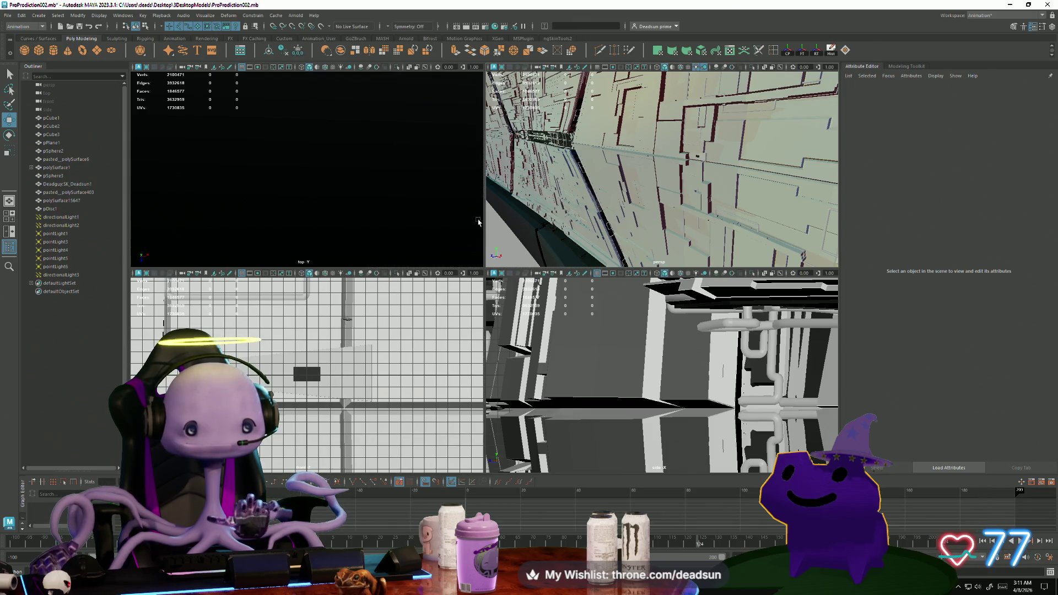
{"action": "key", "text": "space"}
Zoom in and out repeatedly to inspect the greebled hull panels
{"action": "scroll", "coordinate": [255, 224], "scroll_direction": "down", "scroll_amount": 10}
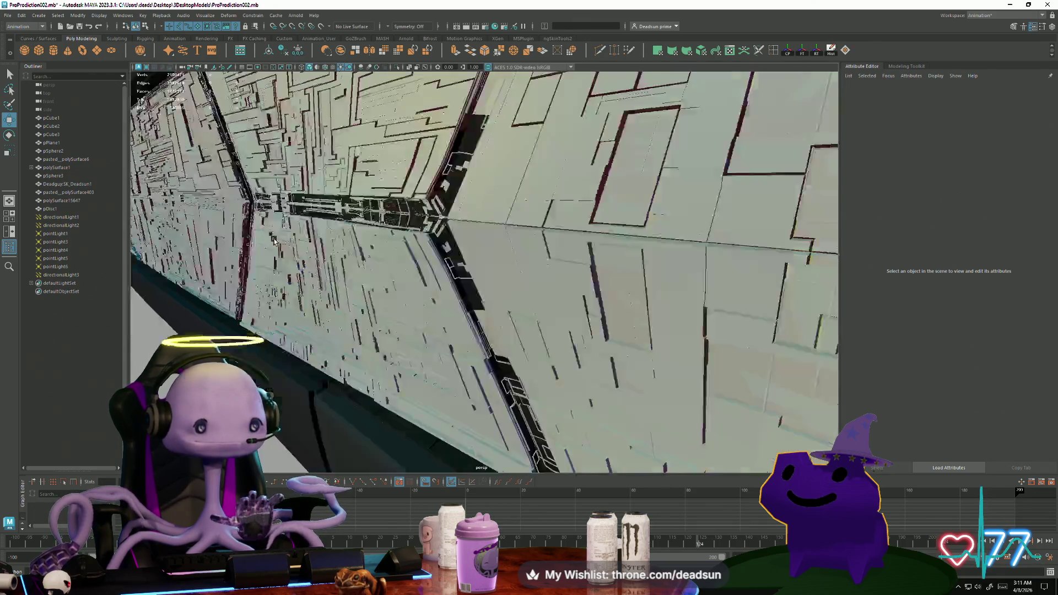
{"action": "scroll", "coordinate": [274, 236], "scroll_direction": "up", "scroll_amount": 10}
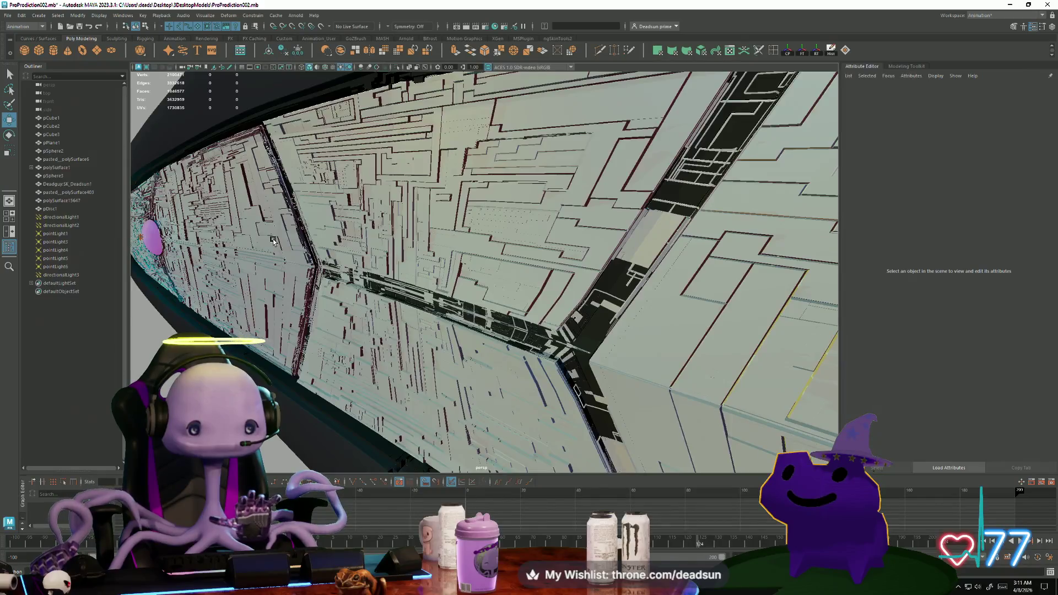
{"action": "scroll", "coordinate": [273, 241], "scroll_direction": "up", "scroll_amount": 5}
{"action": "scroll", "coordinate": [275, 239], "scroll_direction": "down", "scroll_amount": 10}
{"action": "scroll", "coordinate": [274, 241], "scroll_direction": "up", "scroll_amount": 5}
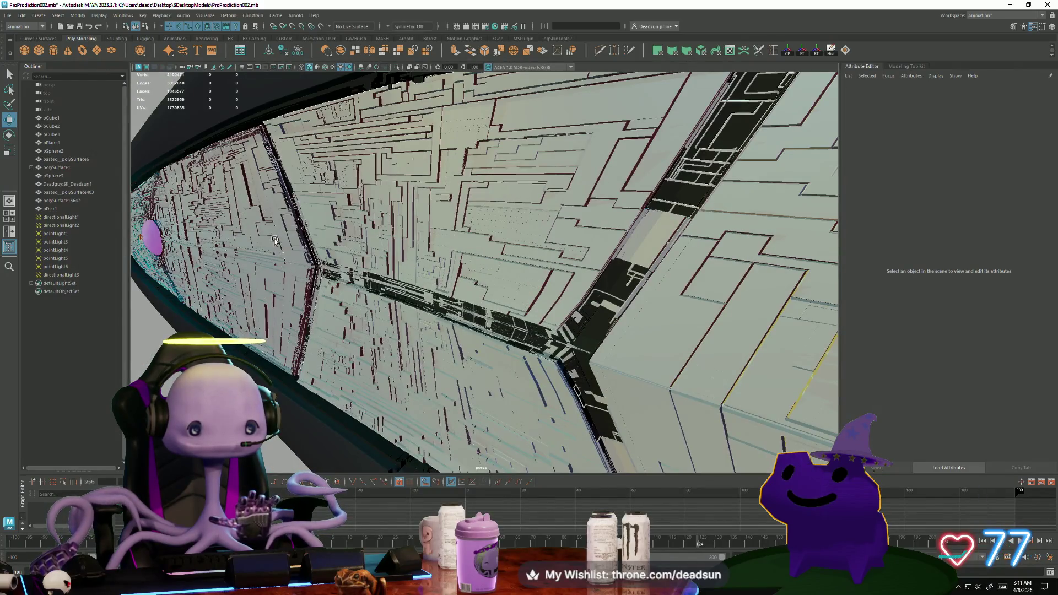
{"action": "scroll", "coordinate": [276, 238], "scroll_direction": "down", "scroll_amount": 5}
{"action": "scroll", "coordinate": [248, 226], "scroll_direction": "up", "scroll_amount": 8}
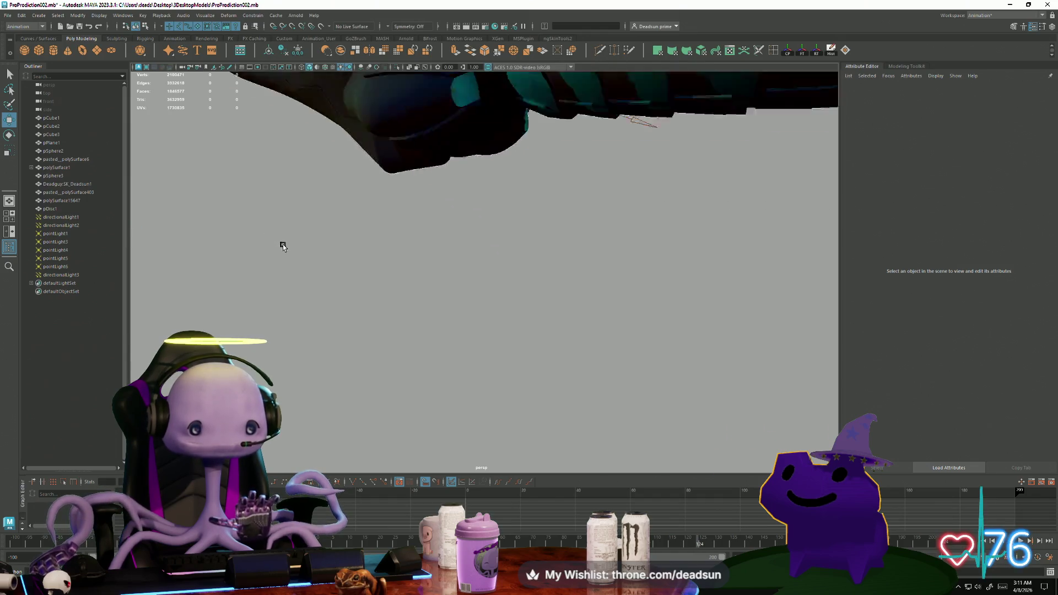
{"action": "scroll", "coordinate": [282, 246], "scroll_direction": "down", "scroll_amount": 5}
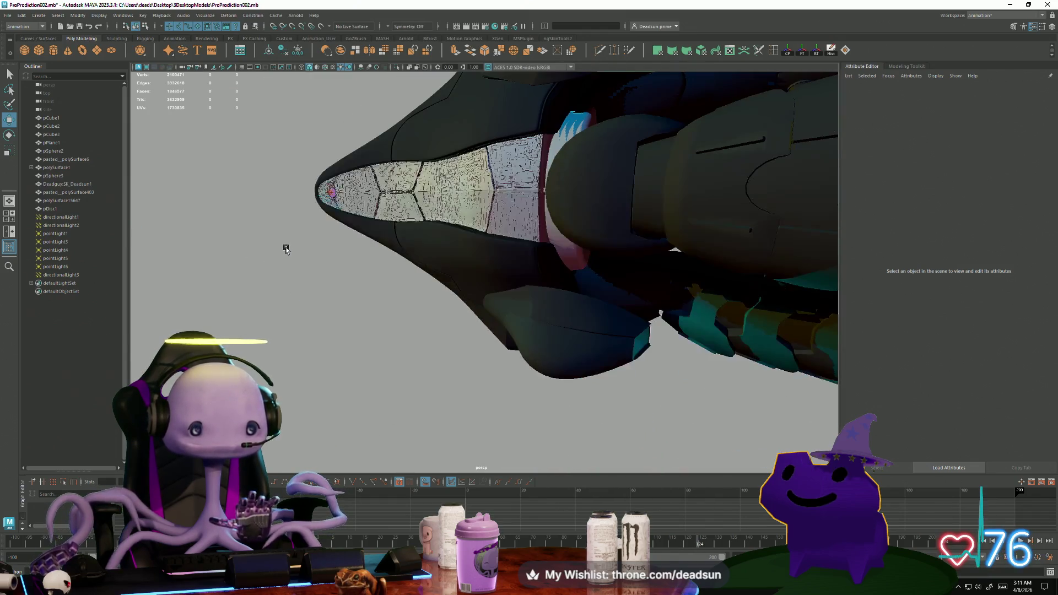
{"action": "scroll", "coordinate": [285, 248], "scroll_direction": "up", "scroll_amount": 6}
{"action": "scroll", "coordinate": [289, 252], "scroll_direction": "down", "scroll_amount": 4}
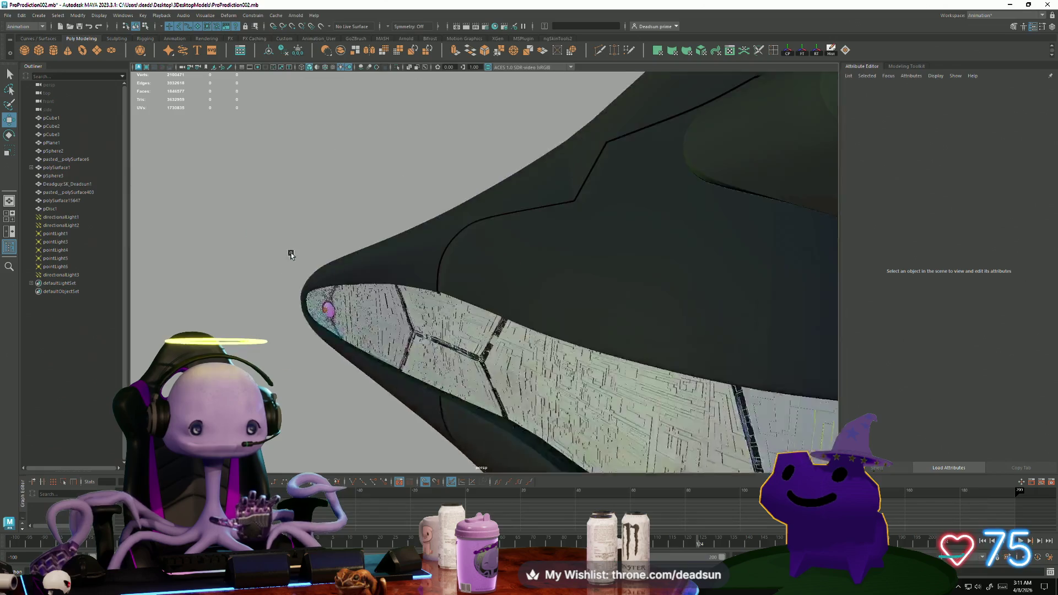
{"action": "scroll", "coordinate": [290, 253], "scroll_direction": "up", "scroll_amount": 10}
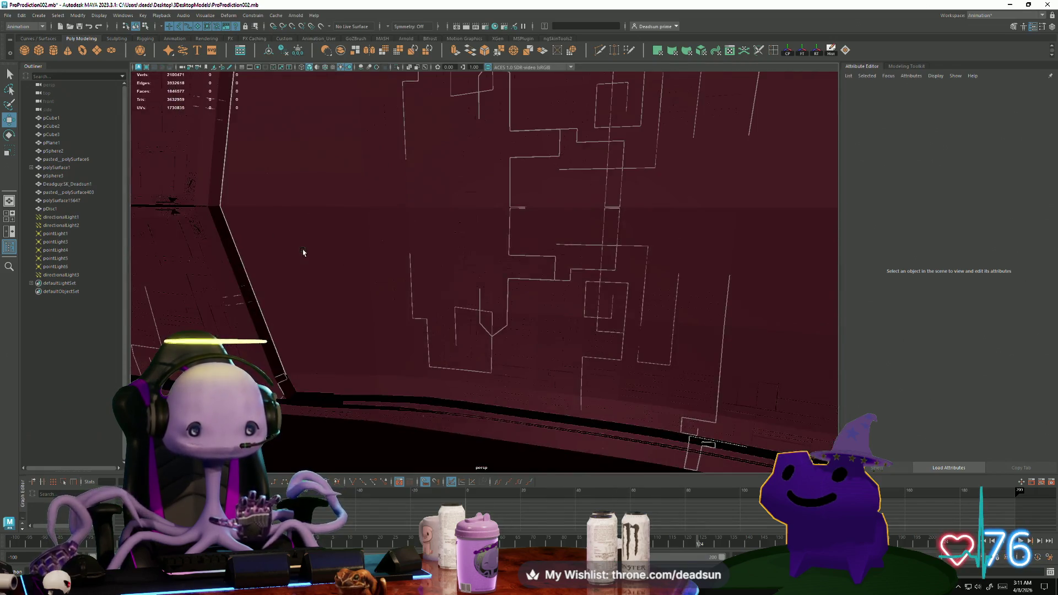
{"action": "scroll", "coordinate": [302, 250], "scroll_direction": "down", "scroll_amount": 4}
{"action": "scroll", "coordinate": [300, 251], "scroll_direction": "up", "scroll_amount": 4}
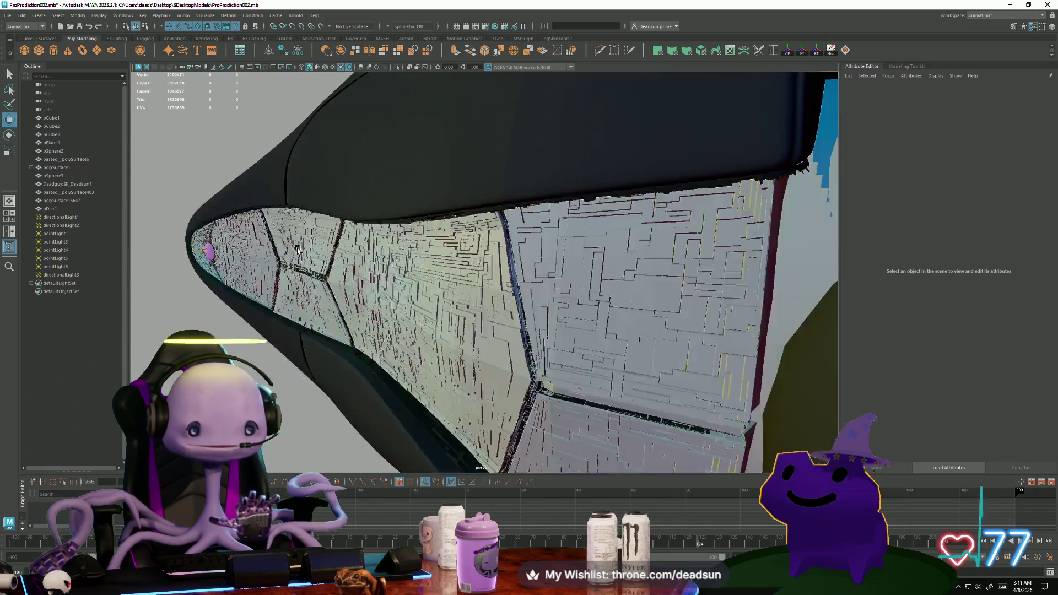
{"action": "scroll", "coordinate": [298, 253], "scroll_direction": "down", "scroll_amount": 4}
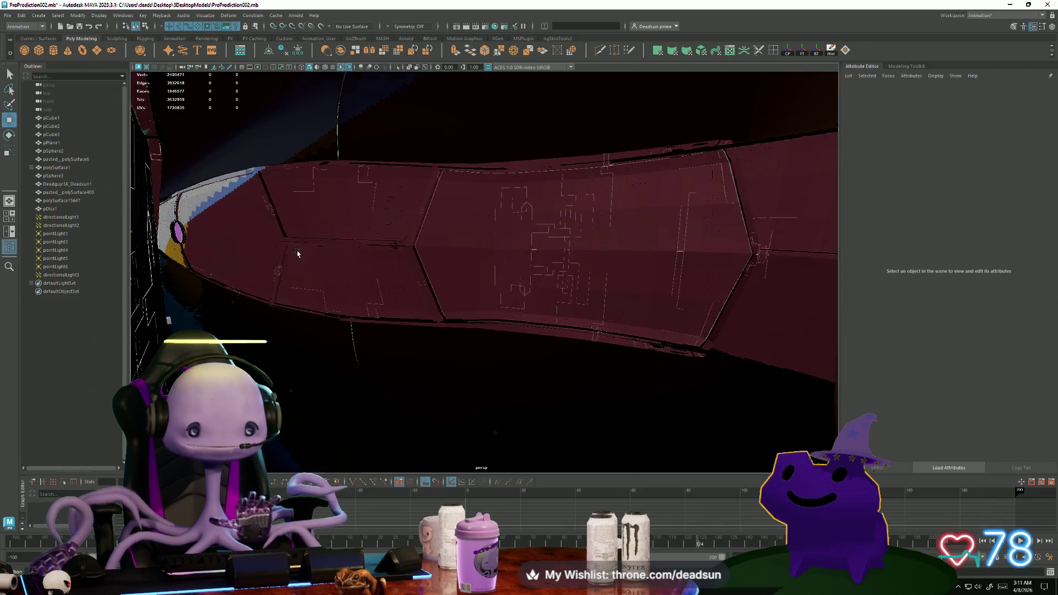
{"action": "scroll", "coordinate": [298, 254], "scroll_direction": "up", "scroll_amount": 5}
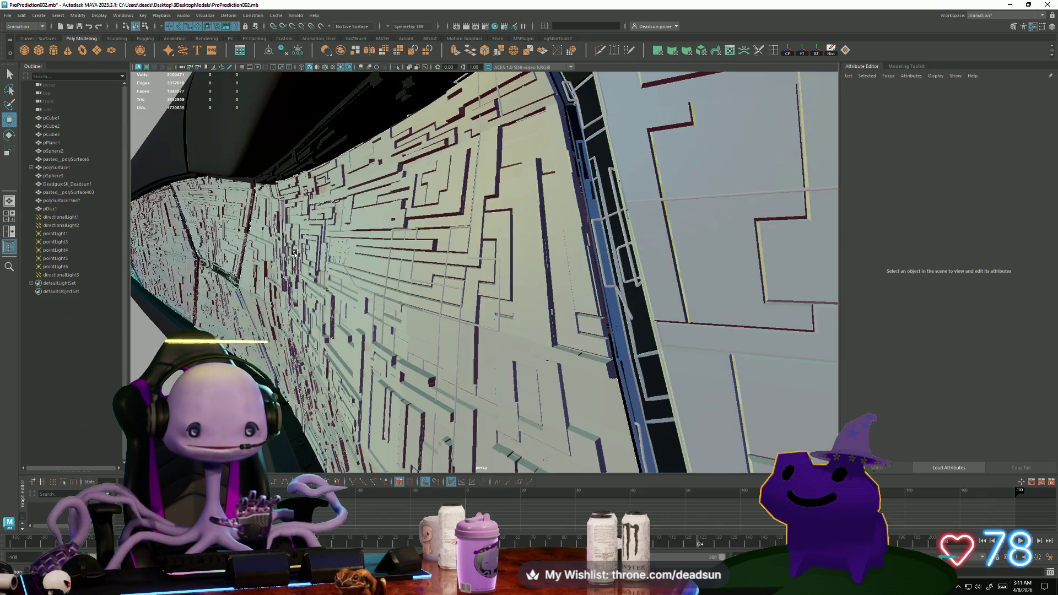
{"action": "scroll", "coordinate": [294, 253], "scroll_direction": "down", "scroll_amount": 4}
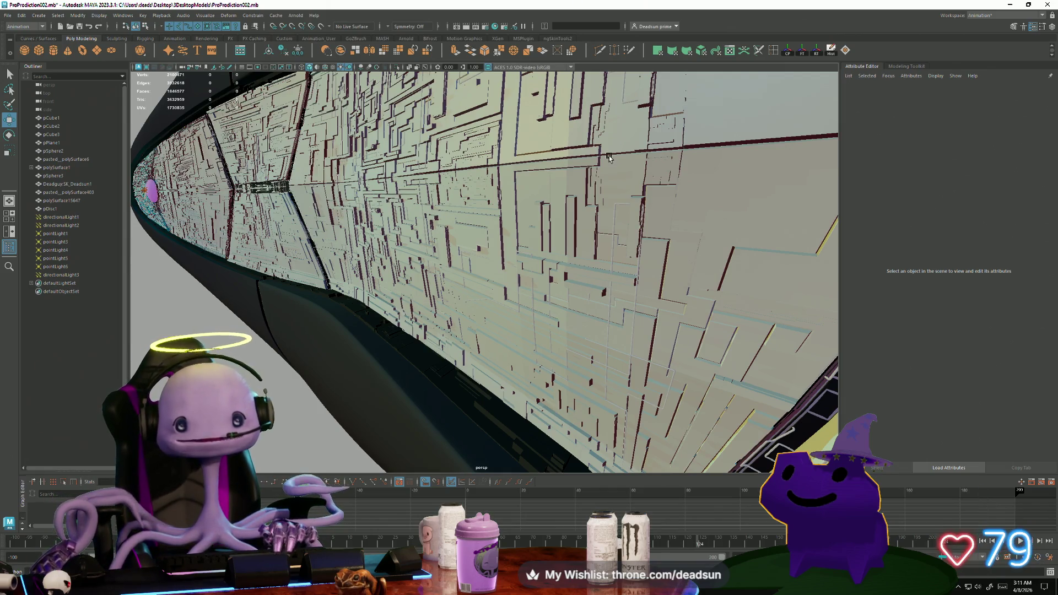
Frame the whole ship, return to the hull close-up, and replay the fly-by to about frame 153
{"action": "key", "text": "a"}
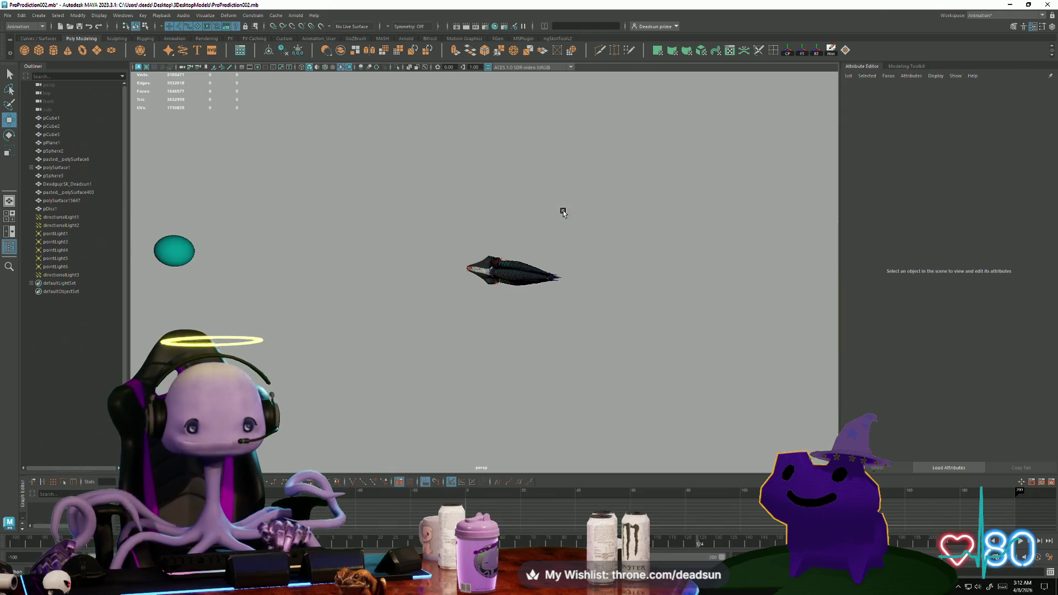
{"action": "key", "text": "bracketleft"}
{"action": "left_click", "coordinate": [39, 544]}
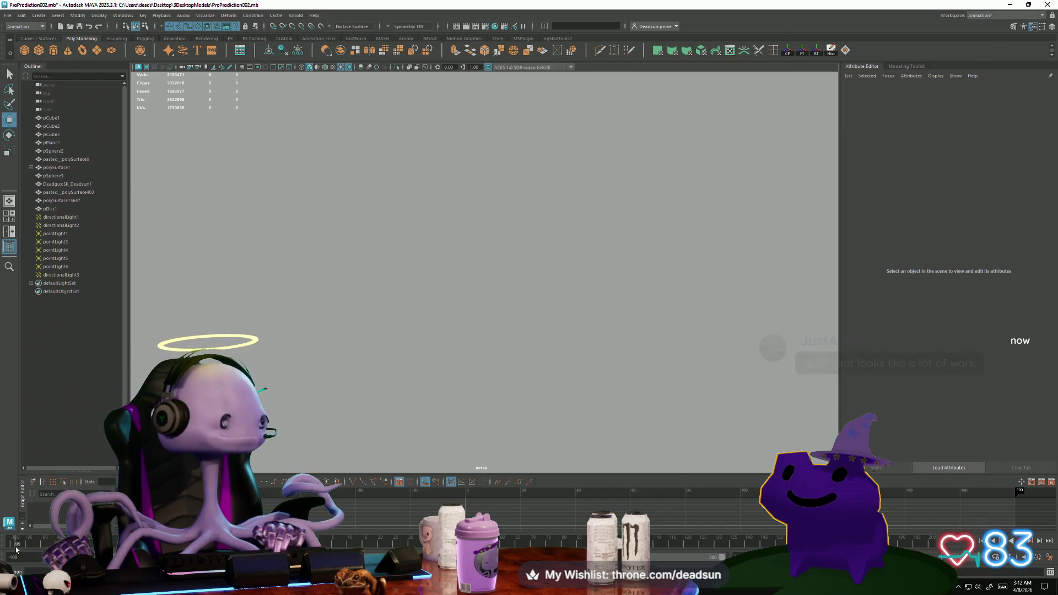
{"action": "left_click_drag", "start_coordinate": [17, 545], "coordinate": [813, 543]}
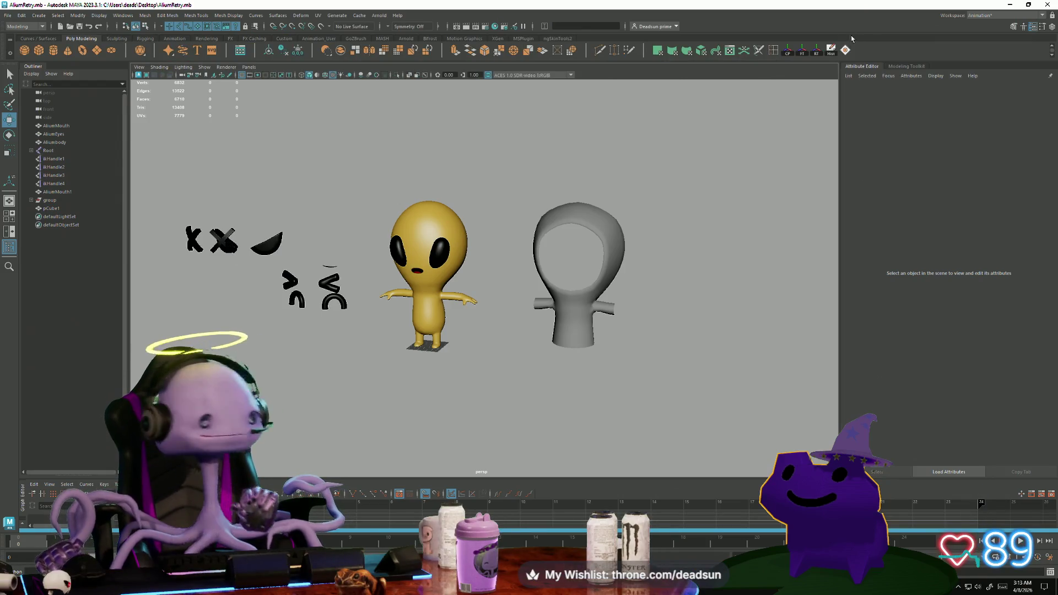
Orbit closer to the alien, select AlliumMouth, and minimize Maya to reveal the planet demo
{"action": "mouse_move", "coordinate": [387, 295]}
{"action": "left_mouse_down", "text": "alt"}
{"action": "mouse_move", "coordinate": [528, 371]}
{"action": "mouse_move", "coordinate": [501, 354]}
{"action": "mouse_move", "coordinate": [536, 313]}
{"action": "mouse_move", "coordinate": [487, 328]}
{"action": "mouse_move", "coordinate": [428, 265]}
{"action": "left_mouse_up", "text": "alt"}
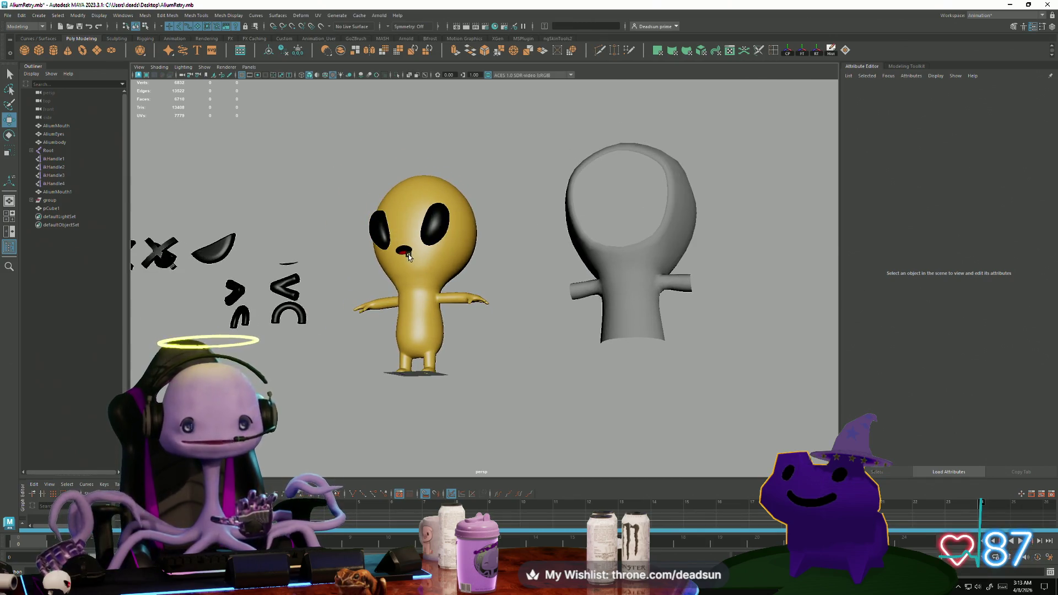
{"action": "left_click", "coordinate": [408, 254]}
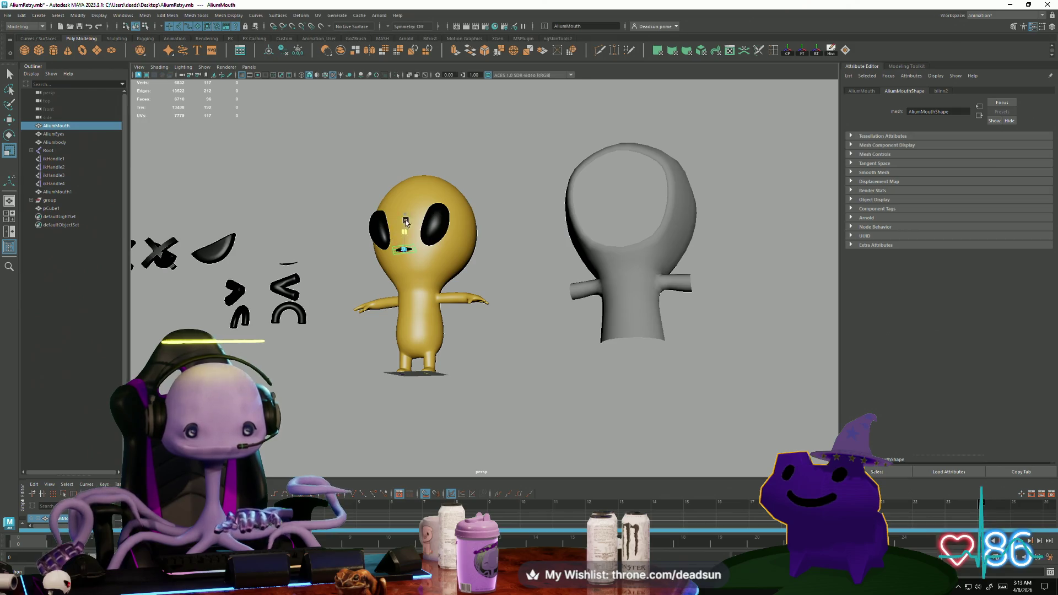
{"action": "left_click", "coordinate": [1010, 6]}
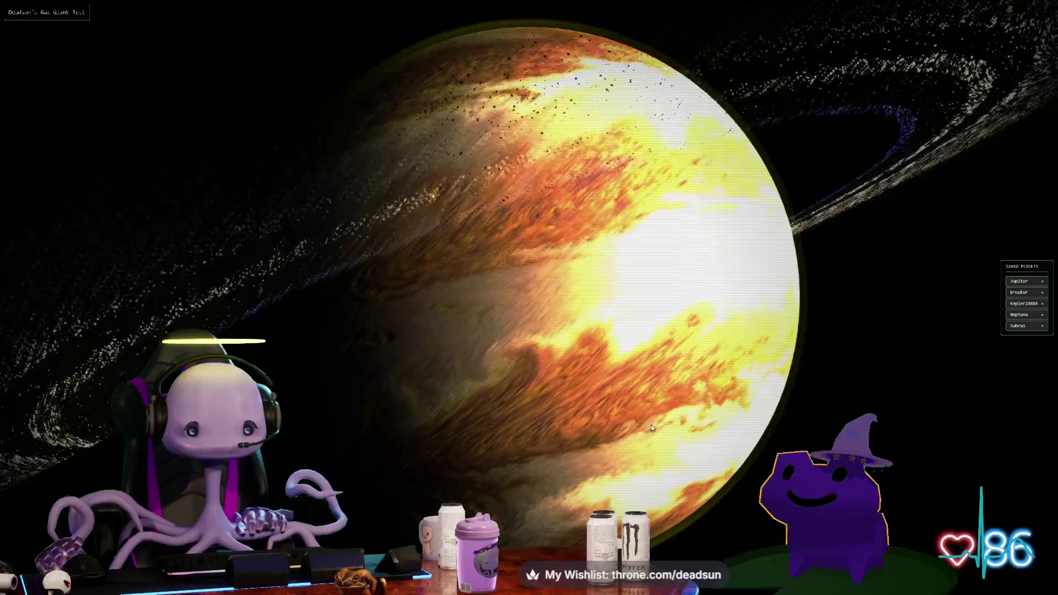
Zoom and orbit around the golden ringed planet, then load the saved Broukur planet
{"action": "scroll", "coordinate": [633, 451], "scroll_direction": "up", "scroll_amount": 3}
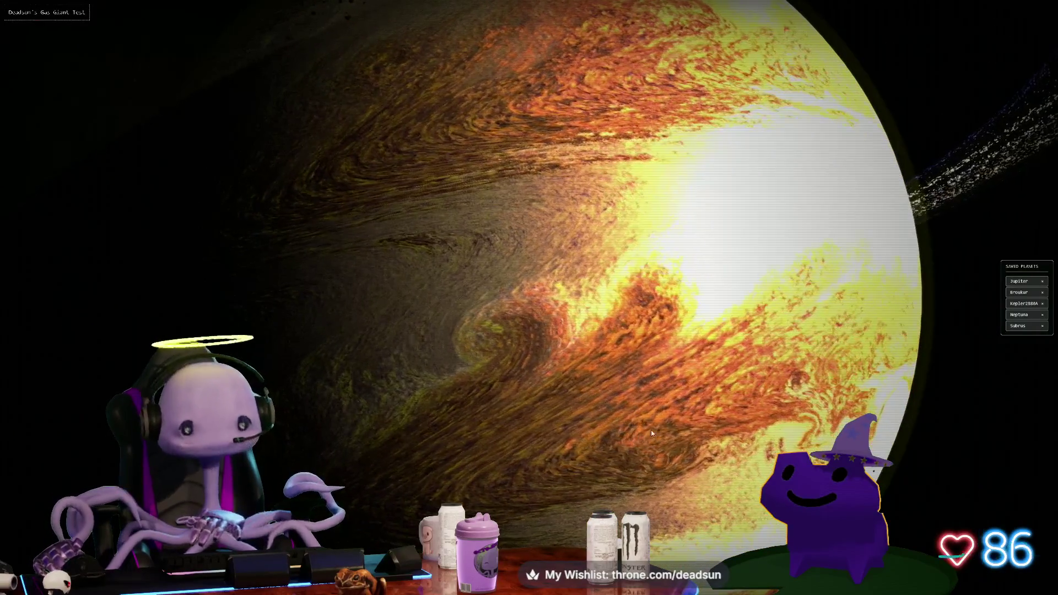
{"action": "left_click_drag", "start_coordinate": [655, 214], "coordinate": [493, 264]}
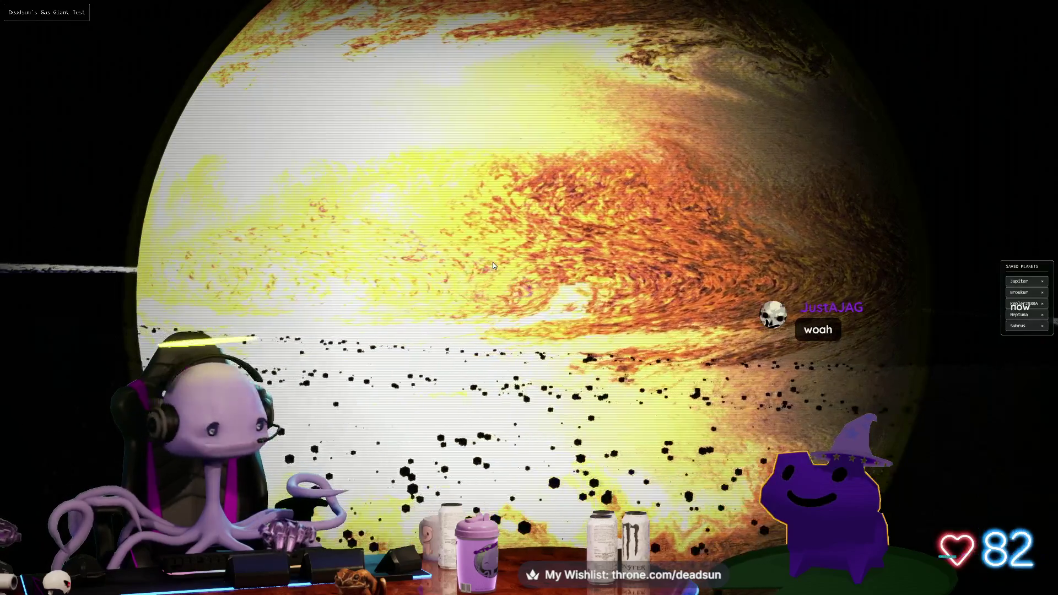
{"action": "scroll", "coordinate": [464, 207], "scroll_direction": "down", "scroll_amount": 5}
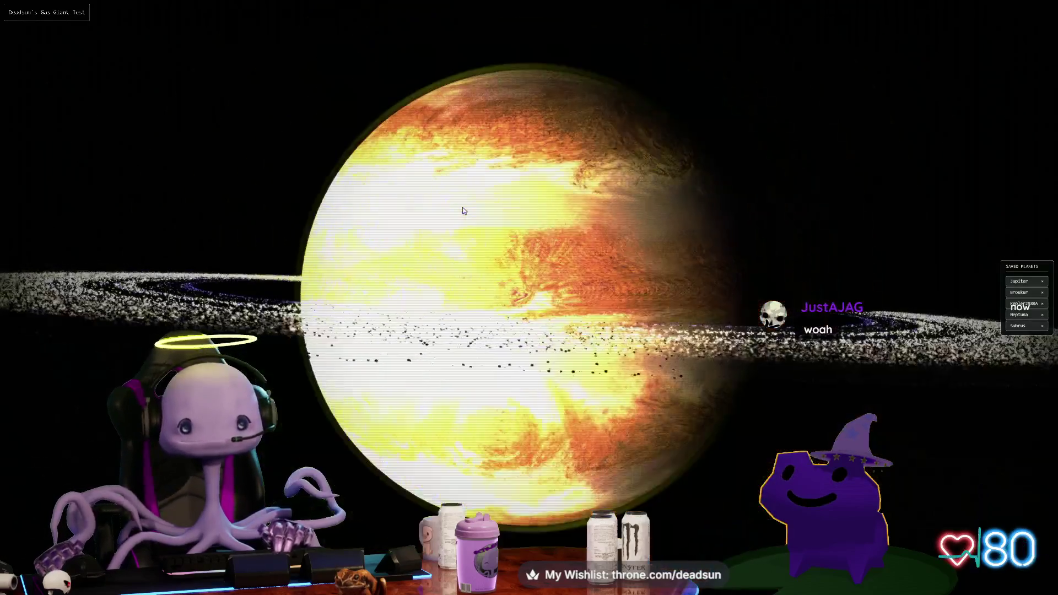
{"action": "left_click_drag", "start_coordinate": [463, 210], "coordinate": [474, 230]}
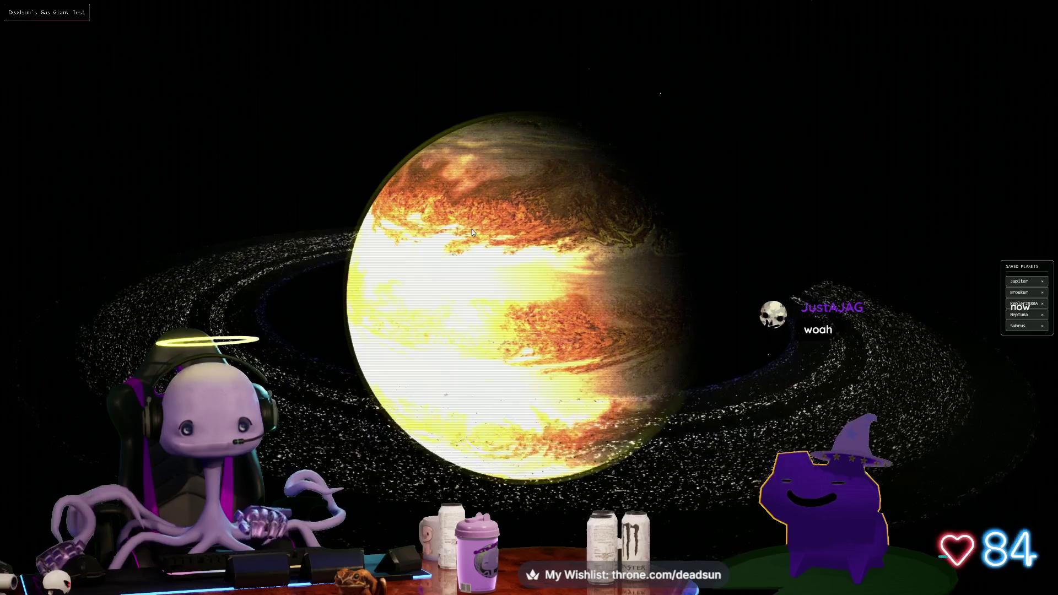
{"action": "mouse_move", "coordinate": [472, 229]}
{"action": "left_mouse_down"}
{"action": "mouse_move", "coordinate": [410, 226]}
{"action": "mouse_move", "coordinate": [320, 255]}
{"action": "mouse_move", "coordinate": [242, 260]}
{"action": "left_mouse_up"}
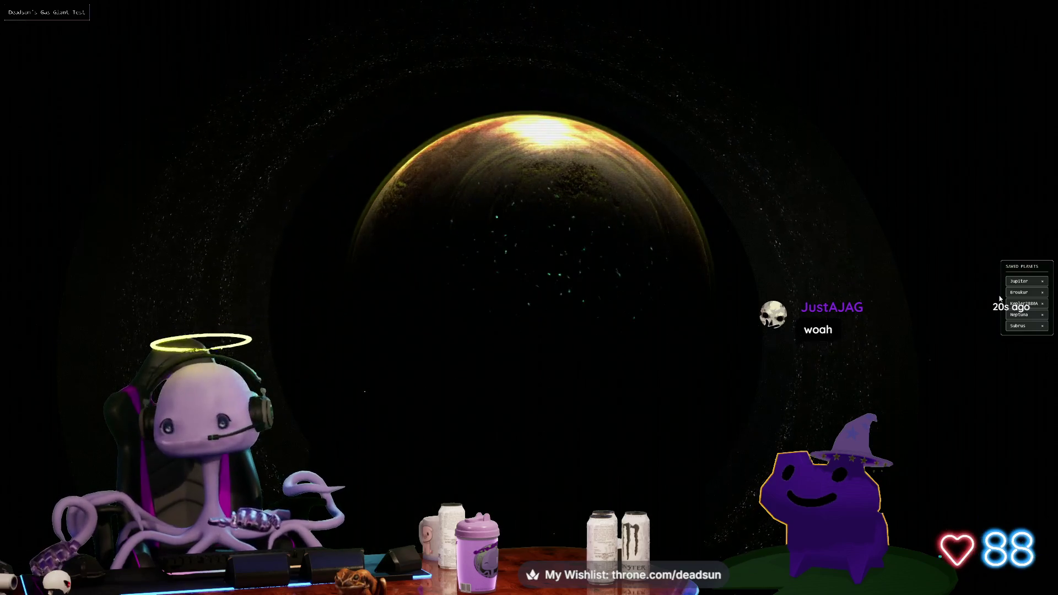
{"action": "left_click", "coordinate": [1020, 293]}
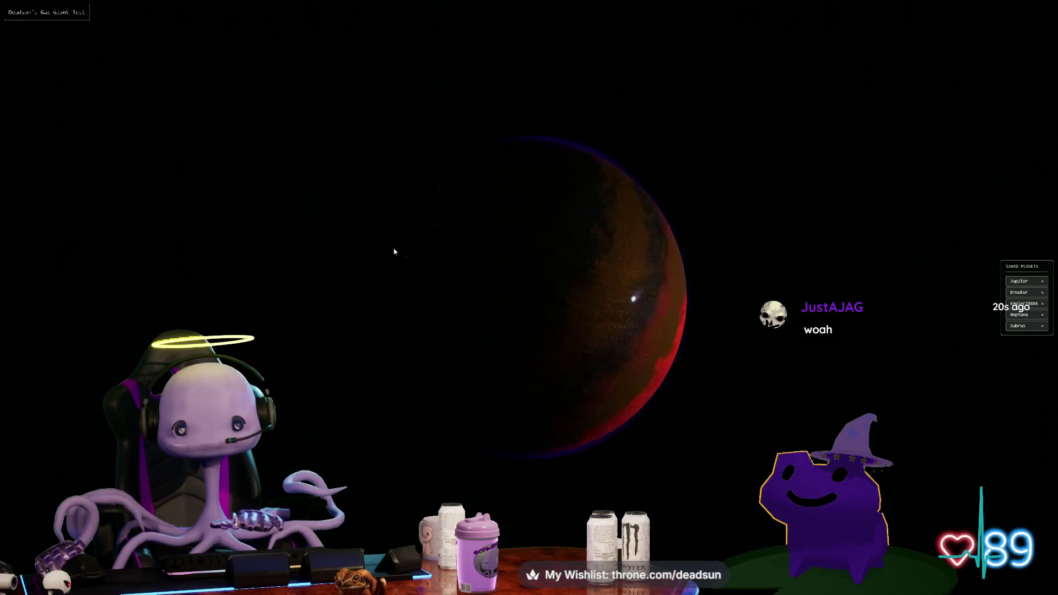
Load another saved planet preset and orbit and zoom to view its red storm vortex
{"action": "scroll", "coordinate": [488, 262], "scroll_direction": "up", "scroll_amount": 3}
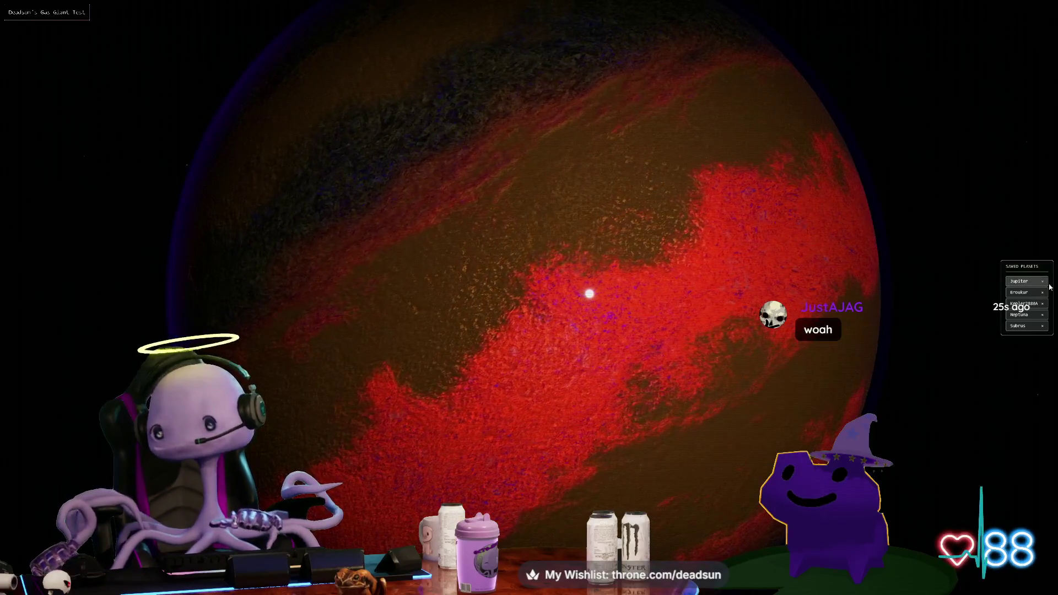
{"action": "left_click", "coordinate": [1027, 304]}
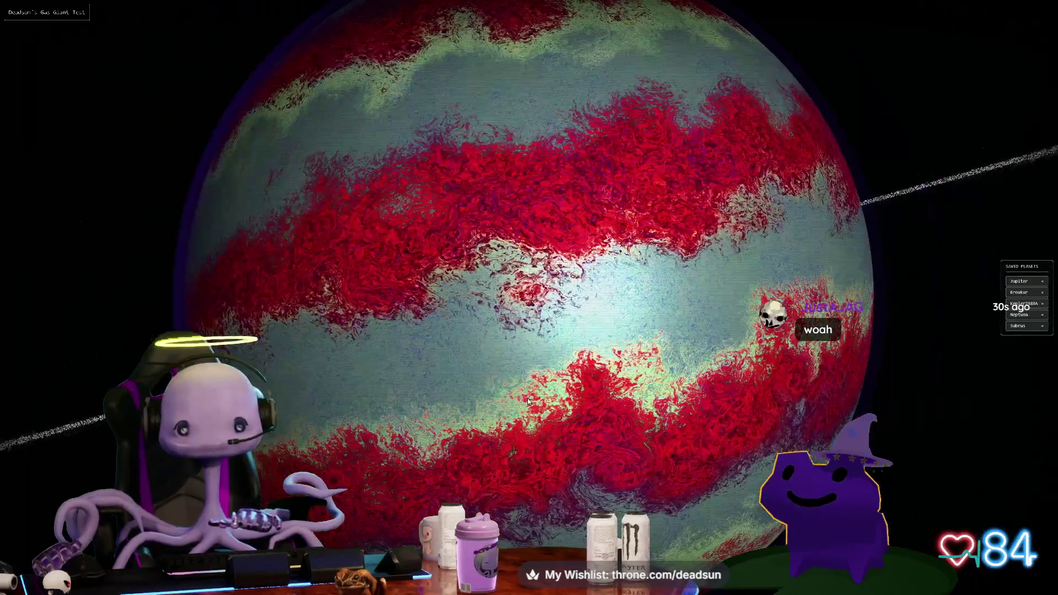
{"action": "scroll", "coordinate": [528, 401], "scroll_direction": "up", "scroll_amount": 10}
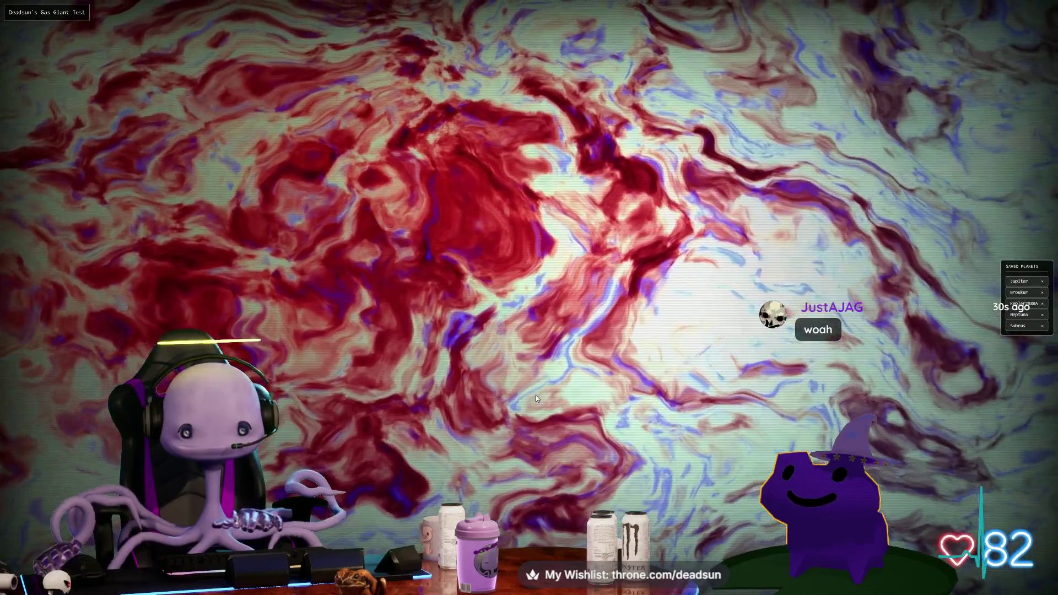
{"action": "scroll", "coordinate": [535, 395], "scroll_direction": "down", "scroll_amount": 10}
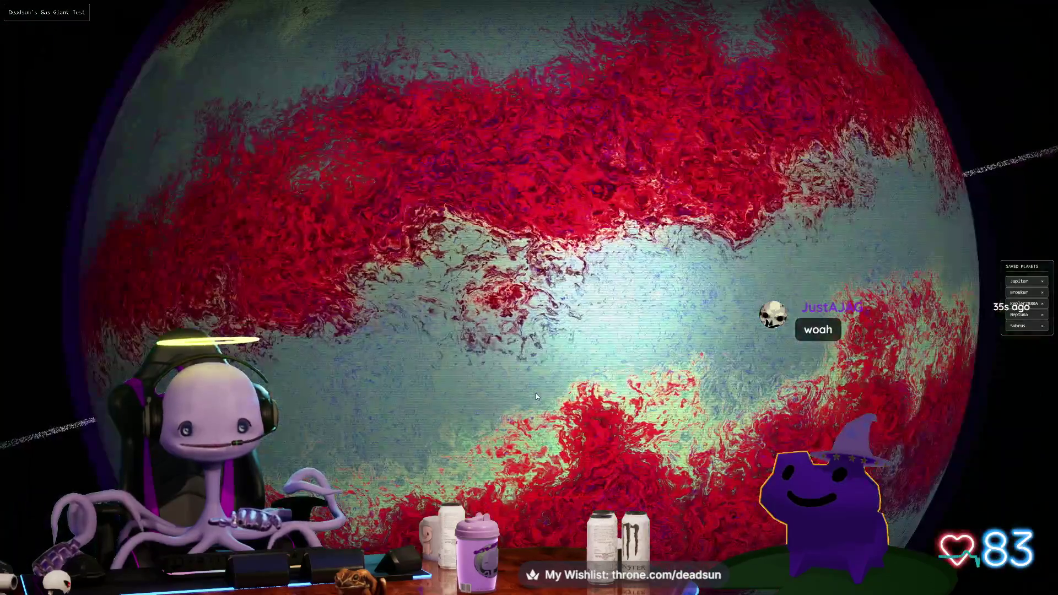
{"action": "scroll", "coordinate": [526, 405], "scroll_direction": "down", "scroll_amount": 5}
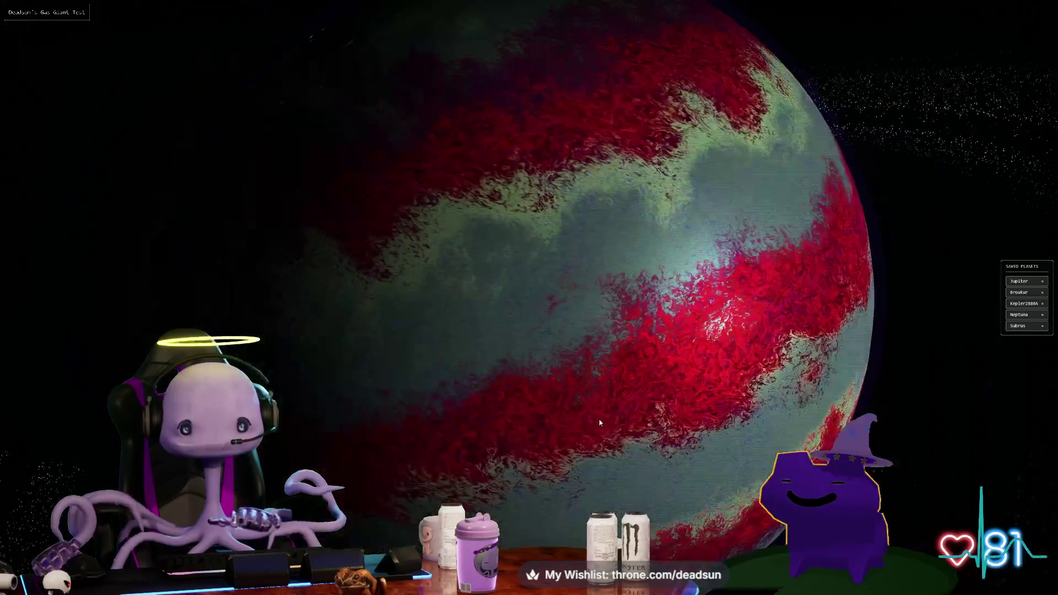
{"action": "scroll", "coordinate": [592, 424], "scroll_direction": "down", "scroll_amount": 8}
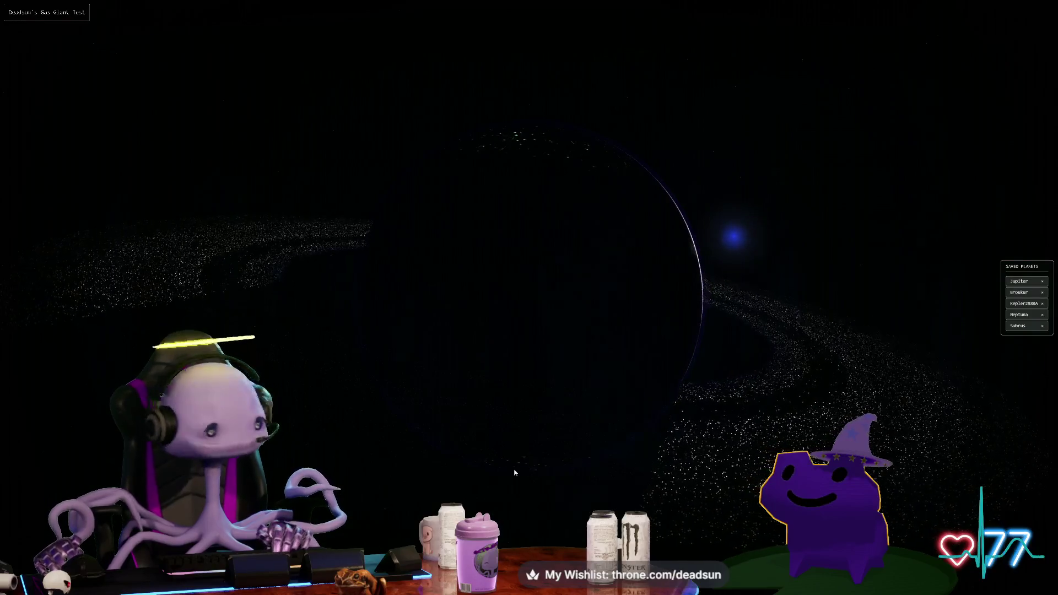
{"action": "mouse_move", "coordinate": [618, 413]}
{"action": "left_mouse_down"}
{"action": "mouse_move", "coordinate": [479, 429]}
{"action": "mouse_move", "coordinate": [509, 386]}
{"action": "left_mouse_up"}
{"action": "scroll", "coordinate": [479, 427], "scroll_direction": "up", "scroll_amount": 5}
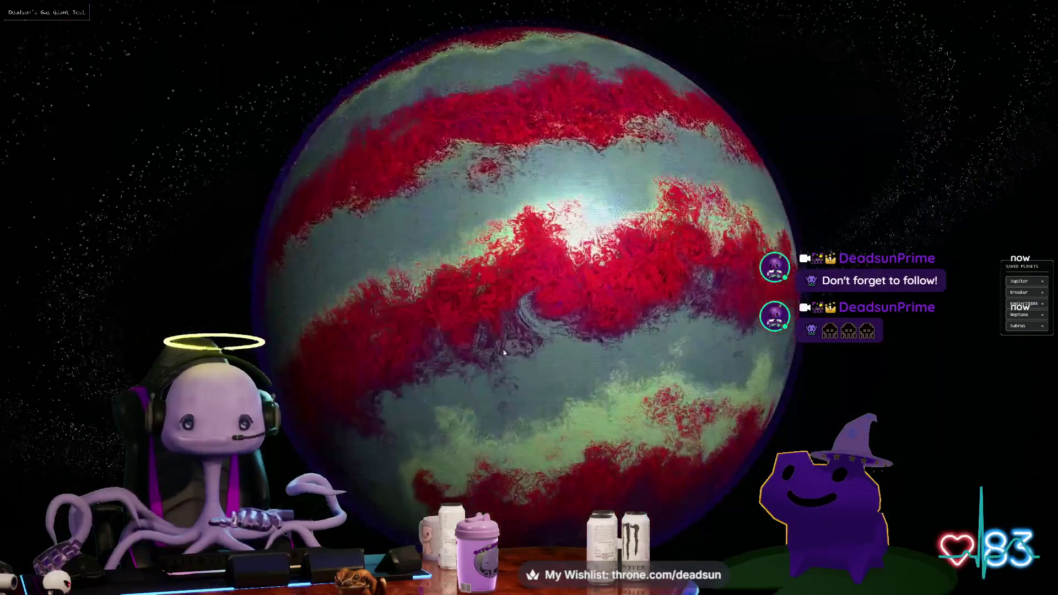
{"action": "scroll", "coordinate": [497, 331], "scroll_direction": "up", "scroll_amount": 5}
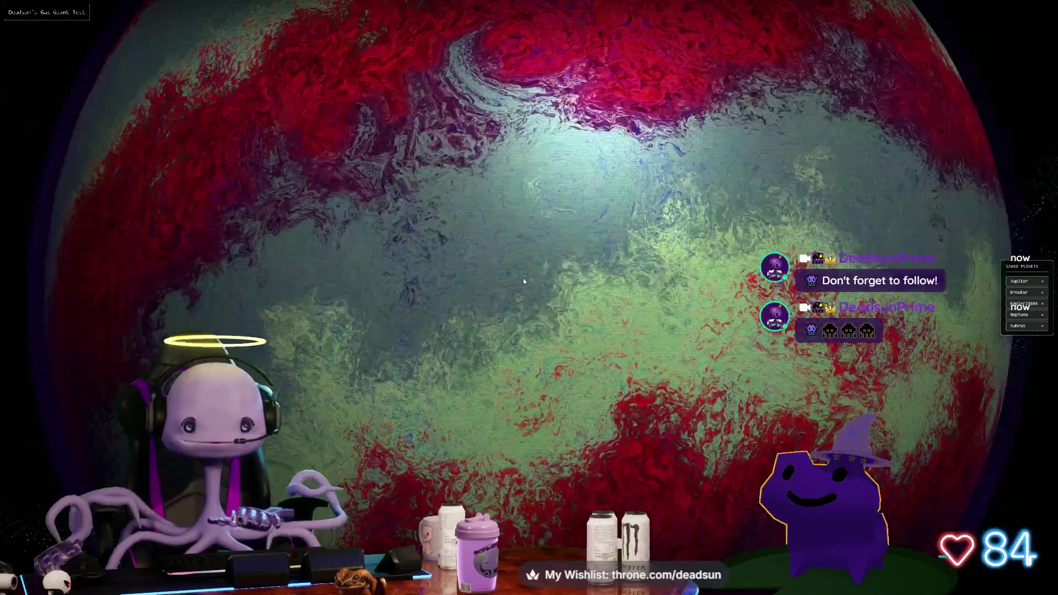
{"action": "left_click_drag", "start_coordinate": [523, 281], "coordinate": [513, 263]}
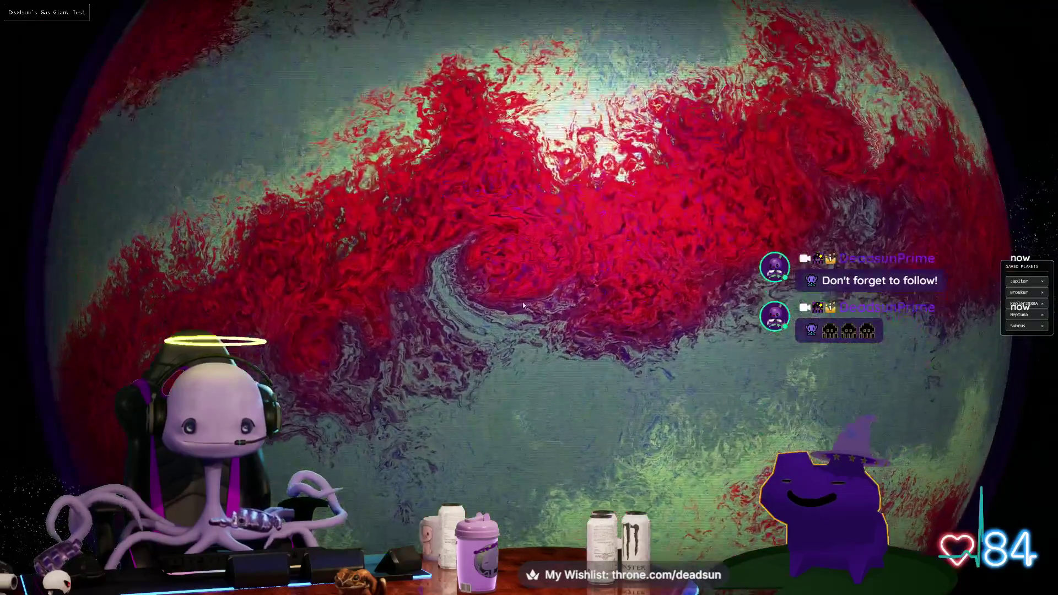
{"action": "scroll", "coordinate": [511, 259], "scroll_direction": "up", "scroll_amount": 5}
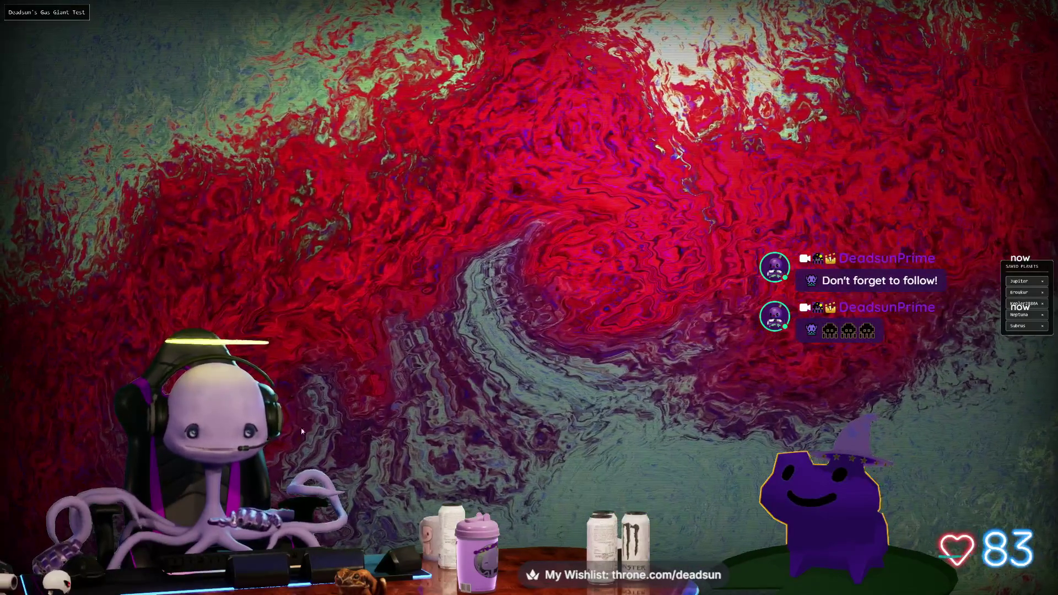
{"action": "scroll", "coordinate": [609, 224], "scroll_direction": "down", "scroll_amount": 5}
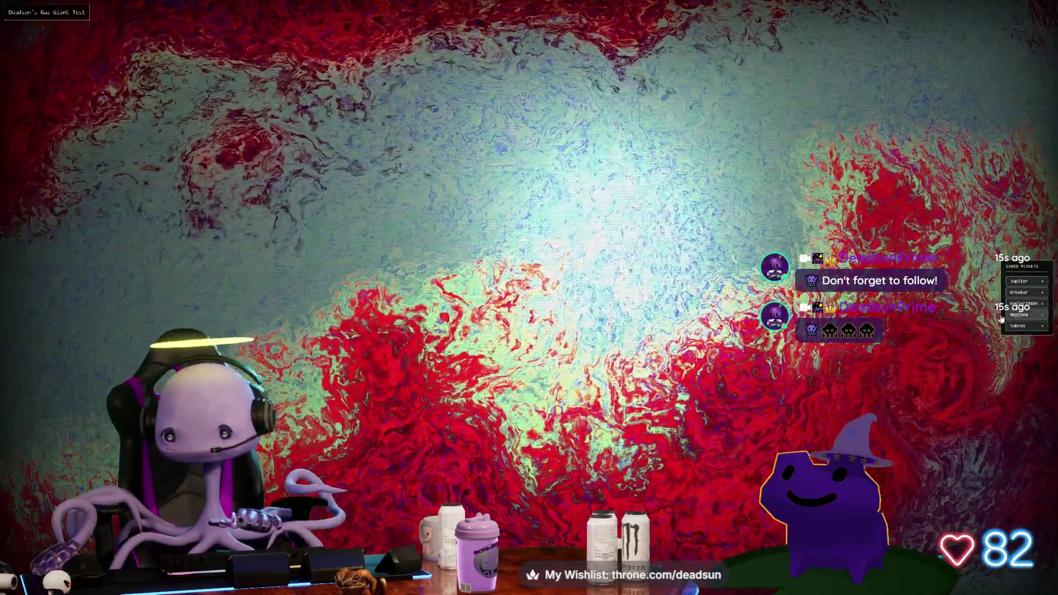
Load the saved Neptuna planet and orbit and zoom around its dark side
{"action": "left_click", "coordinate": [1002, 317]}
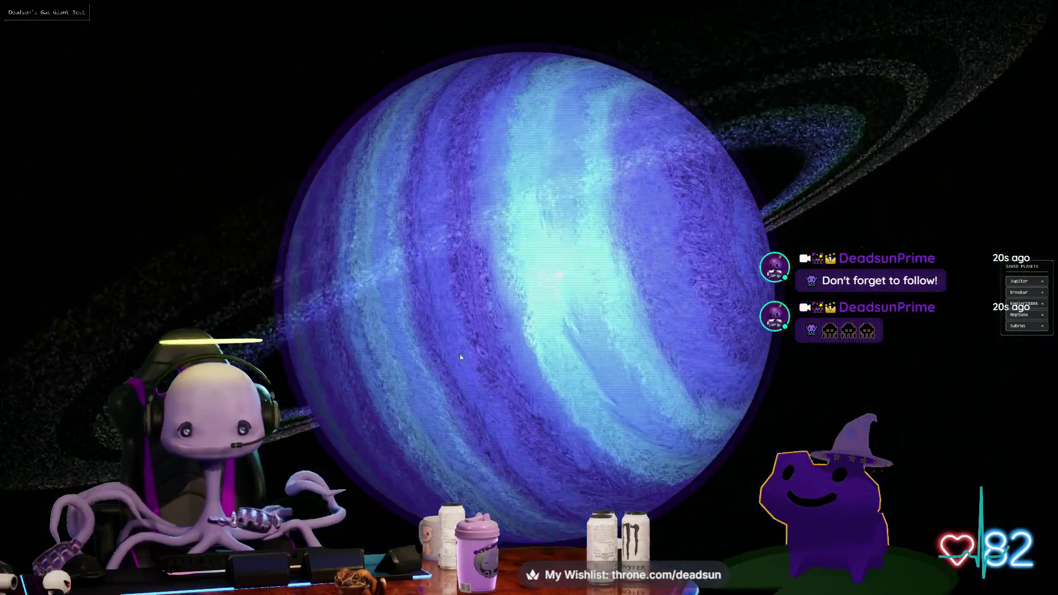
{"action": "mouse_move", "coordinate": [461, 357]}
{"action": "left_mouse_down"}
{"action": "mouse_move", "coordinate": [484, 352]}
{"action": "mouse_move", "coordinate": [543, 425]}
{"action": "left_mouse_up"}
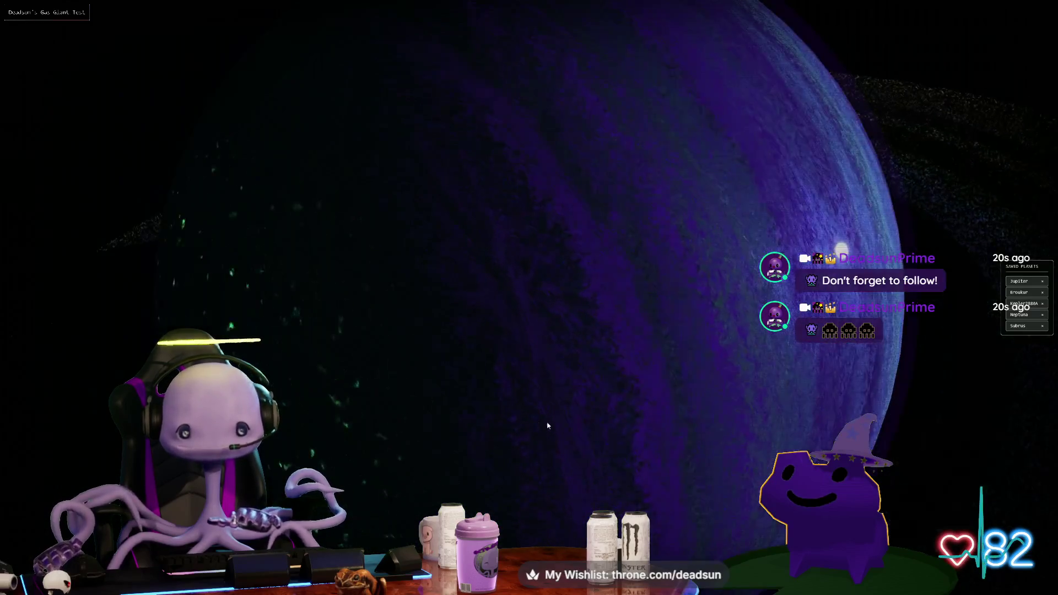
{"action": "scroll", "coordinate": [646, 424], "scroll_direction": "down", "scroll_amount": 5}
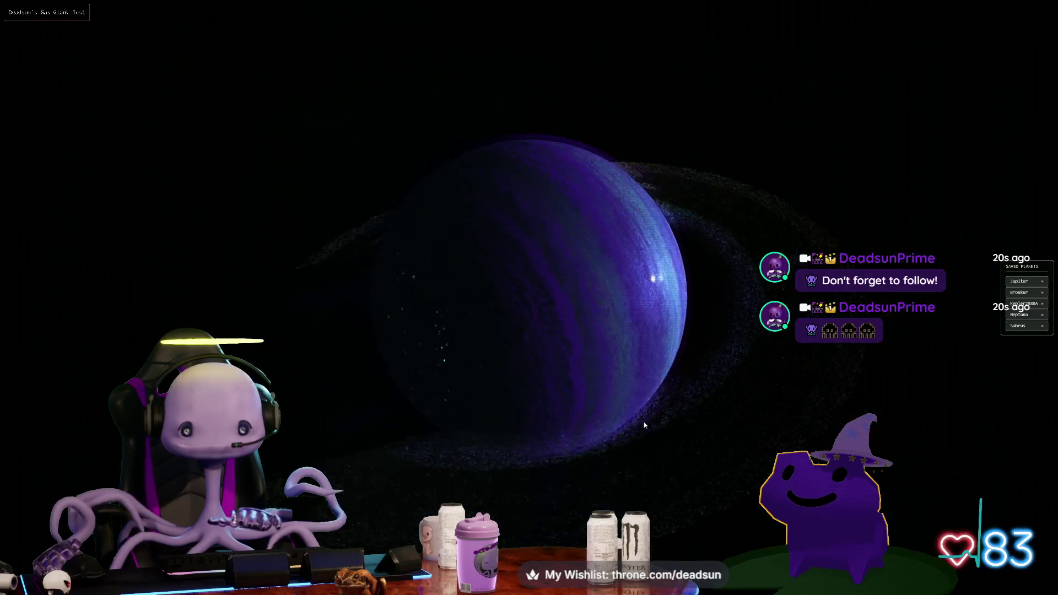
{"action": "mouse_move", "coordinate": [572, 437]}
{"action": "left_mouse_down"}
{"action": "mouse_move", "coordinate": [679, 414]}
{"action": "mouse_move", "coordinate": [550, 416]}
{"action": "mouse_move", "coordinate": [474, 439]}
{"action": "mouse_move", "coordinate": [513, 447]}
{"action": "left_mouse_up"}
{"action": "scroll", "coordinate": [513, 447], "scroll_direction": "up", "scroll_amount": 3}
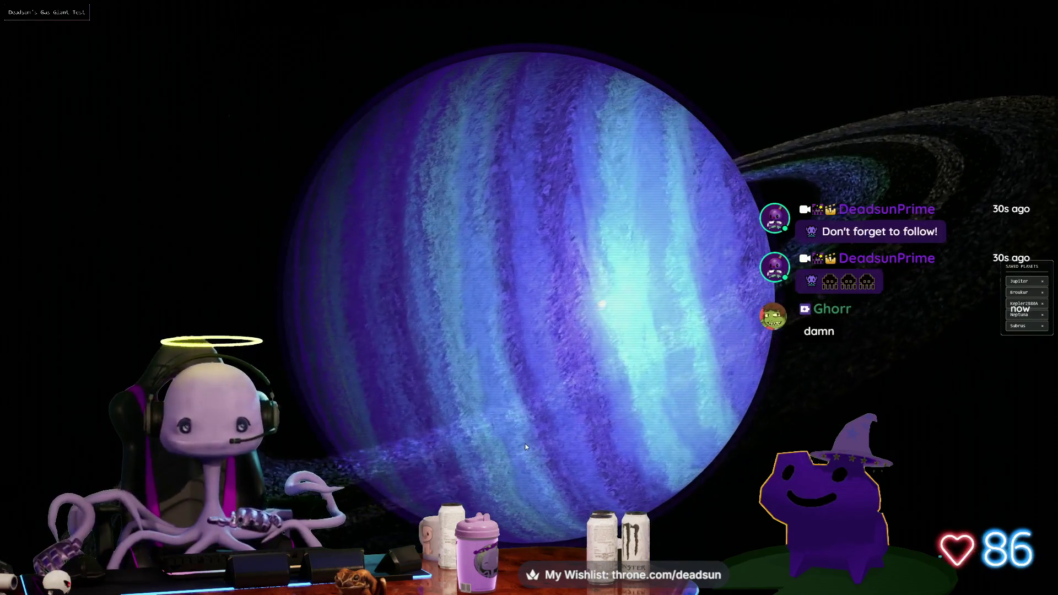
{"action": "scroll", "coordinate": [524, 442], "scroll_direction": "up", "scroll_amount": 3}
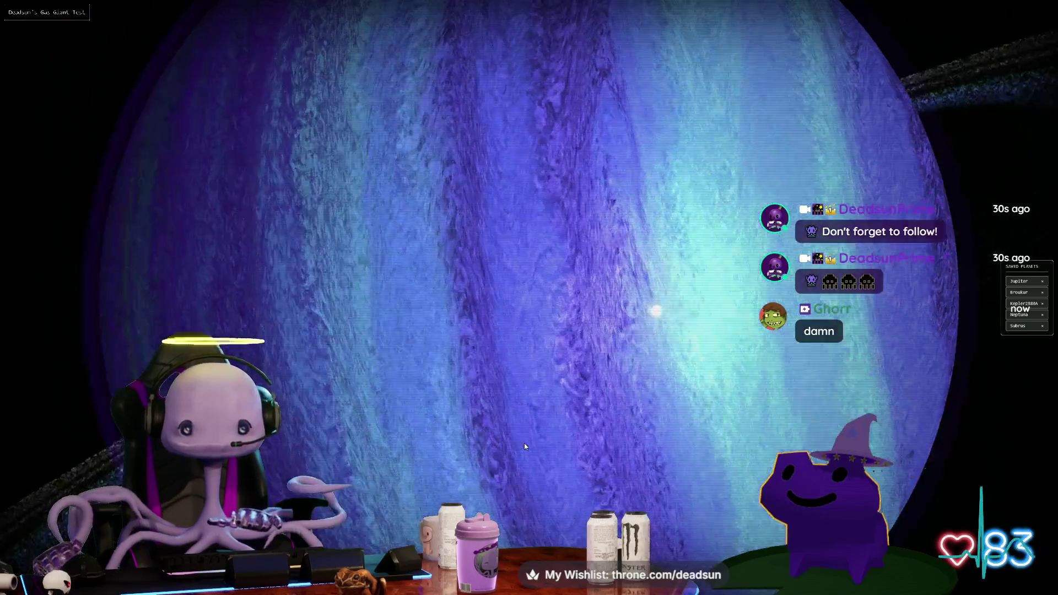
{"action": "scroll", "coordinate": [524, 446], "scroll_direction": "up", "scroll_amount": 3}
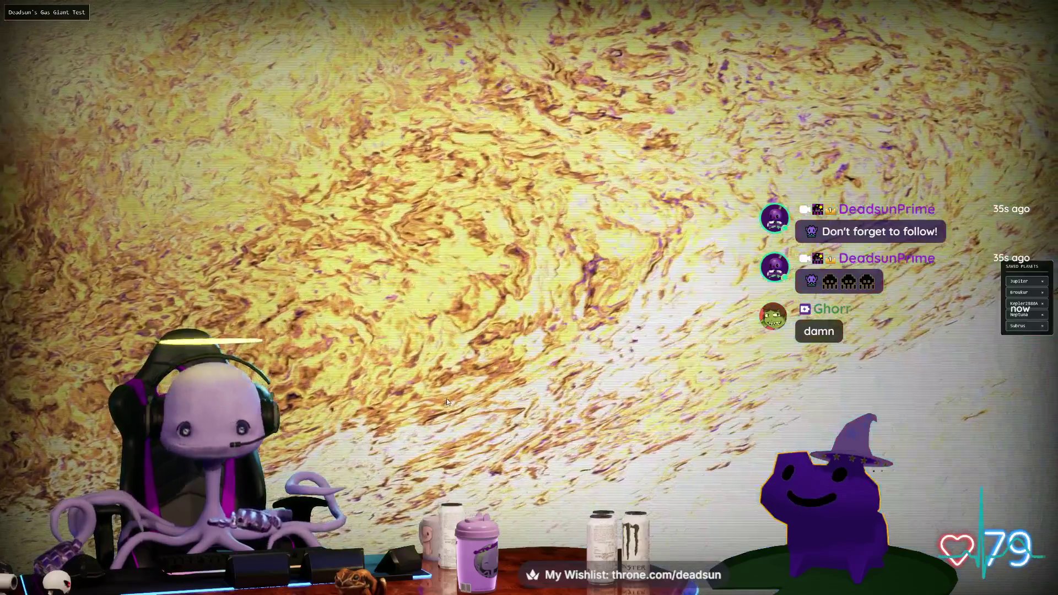
{"action": "scroll", "coordinate": [446, 398], "scroll_direction": "down", "scroll_amount": 5}
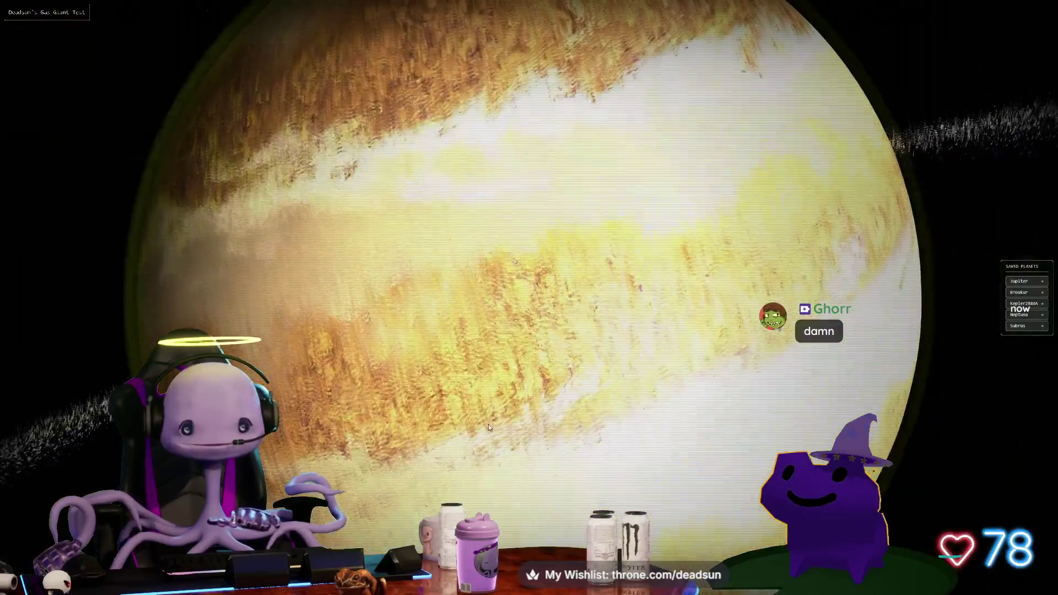
{"action": "scroll", "coordinate": [488, 427], "scroll_direction": "down", "scroll_amount": 5}
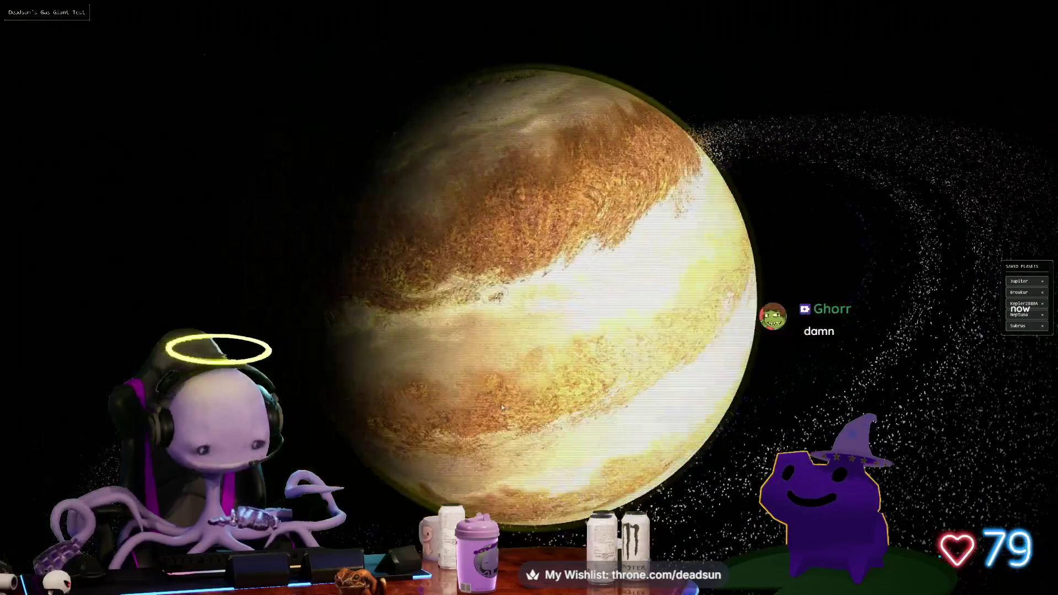
Raise Band Count and Wind Speed for more, streakier bands, checking the planet's left edge
{"action": "mouse_move", "coordinate": [63, 178]}
{"action": "left_click_drag", "start_coordinate": [52, 191], "coordinate": [59, 202]}
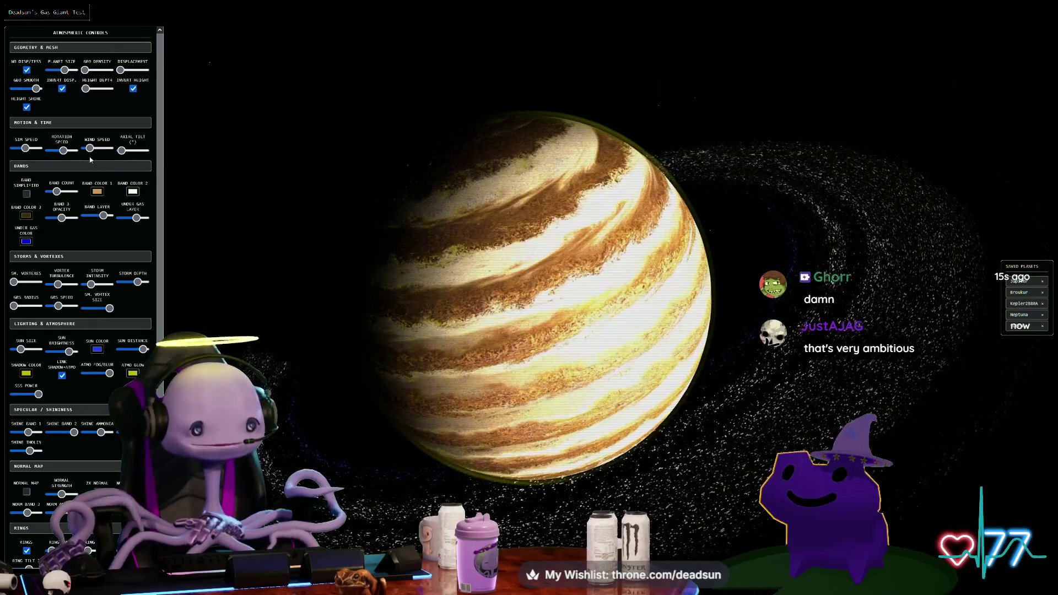
{"action": "left_click_drag", "start_coordinate": [91, 151], "coordinate": [125, 154]}
{"action": "scroll", "coordinate": [374, 283], "scroll_direction": "up", "scroll_amount": 5}
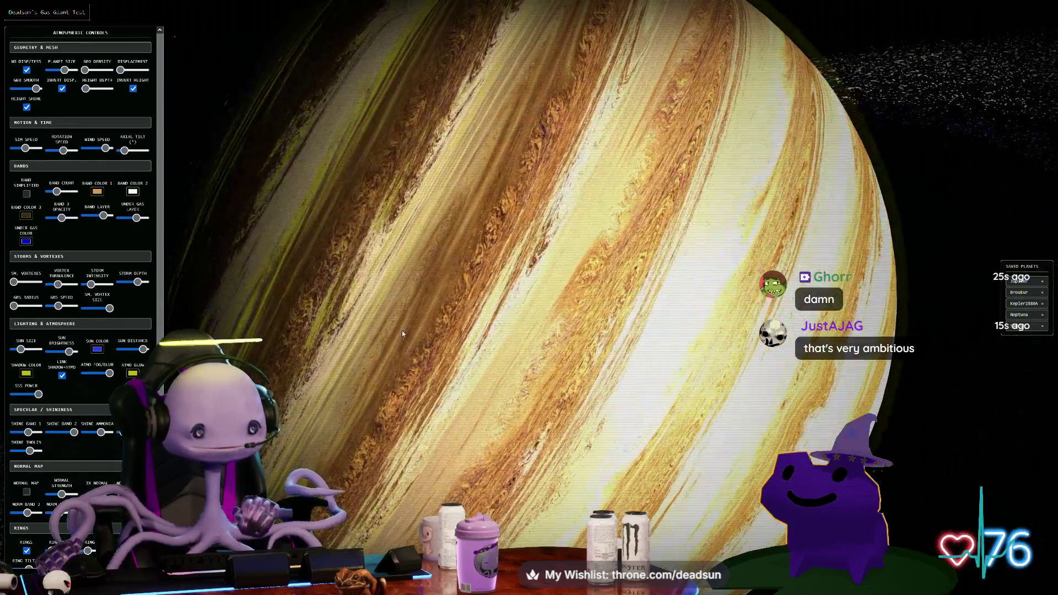
{"action": "mouse_move", "coordinate": [402, 333]}
{"action": "left_mouse_down"}
{"action": "mouse_move", "coordinate": [460, 330]}
{"action": "mouse_move", "coordinate": [475, 299]}
{"action": "left_mouse_up"}
{"action": "scroll", "coordinate": [476, 303], "scroll_direction": "down", "scroll_amount": 3}
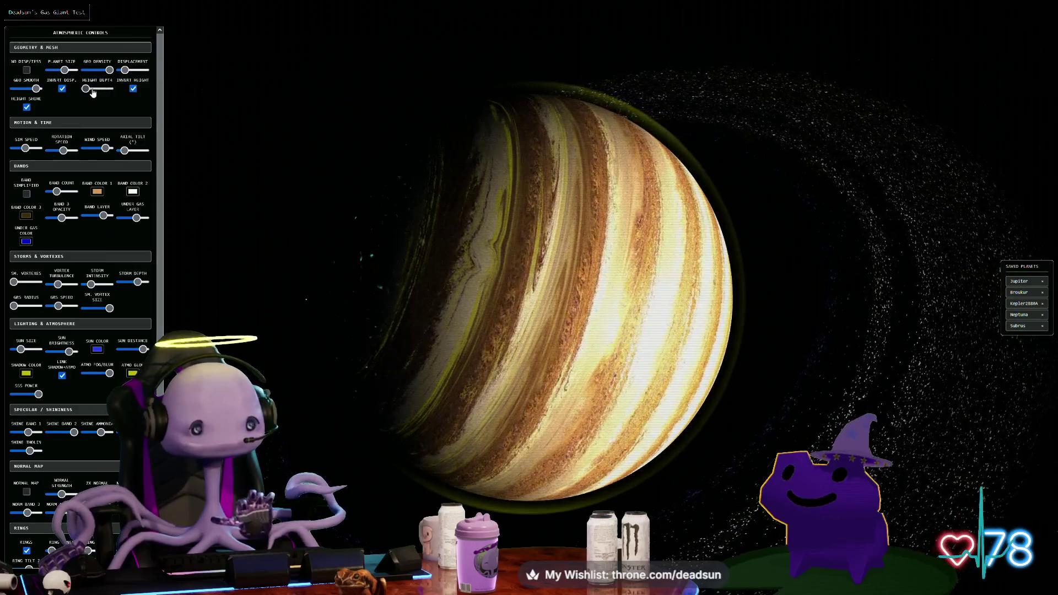
Increase Height Depth for deeper band relief, then inspect the planet's fully lit face
{"action": "left_click_drag", "start_coordinate": [93, 91], "coordinate": [100, 90]}
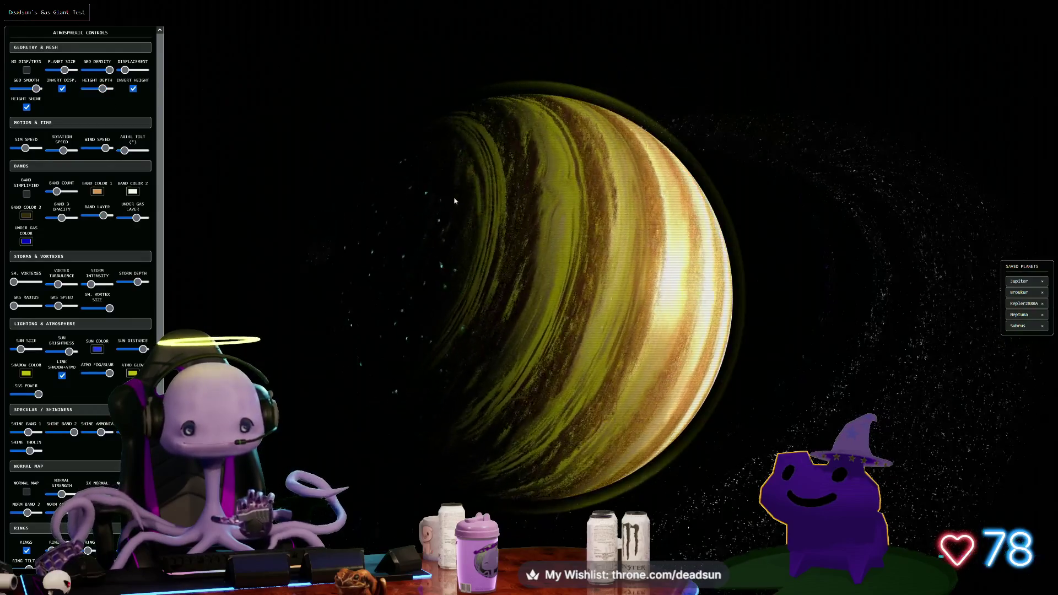
{"action": "scroll", "coordinate": [468, 246], "scroll_direction": "up", "scroll_amount": 2}
{"action": "scroll", "coordinate": [466, 249], "scroll_direction": "up", "scroll_amount": 2}
{"action": "mouse_move", "coordinate": [515, 255]}
{"action": "left_mouse_down"}
{"action": "mouse_move", "coordinate": [391, 253]}
{"action": "mouse_move", "coordinate": [299, 309]}
{"action": "mouse_move", "coordinate": [429, 345]}
{"action": "mouse_move", "coordinate": [440, 334]}
{"action": "left_mouse_up"}
{"action": "scroll", "coordinate": [304, 312], "scroll_direction": "down", "scroll_amount": 3}
{"action": "scroll", "coordinate": [53, 470], "scroll_direction": "down", "scroll_amount": 5}
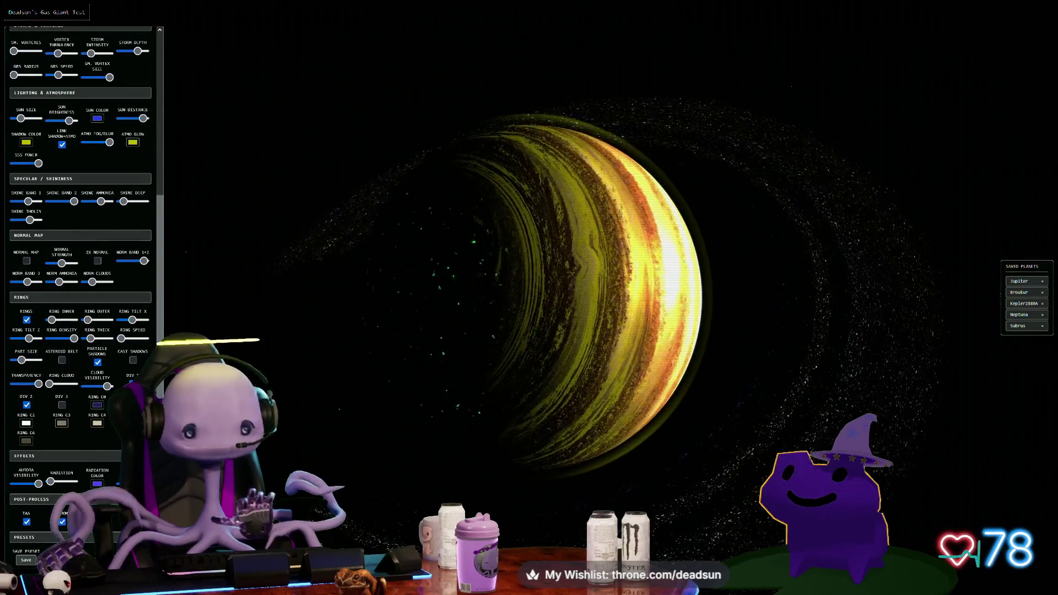
Set the Shadow Color to green, viewed from the planet's lit face
{"action": "left_click_drag", "start_coordinate": [410, 478], "coordinate": [44, 331]}
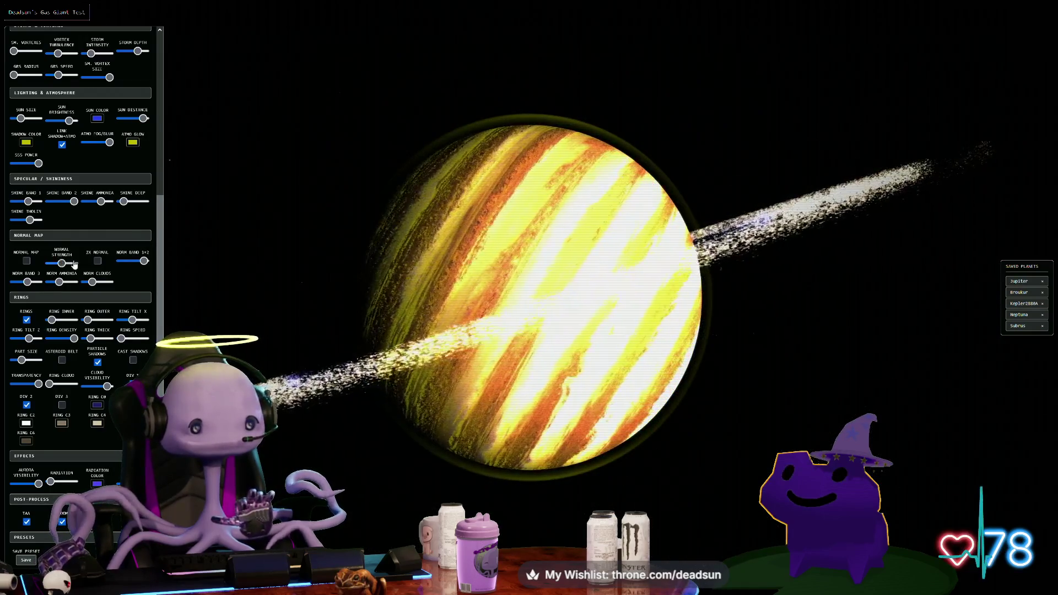
{"action": "scroll", "coordinate": [69, 218], "scroll_direction": "up", "scroll_amount": 1}
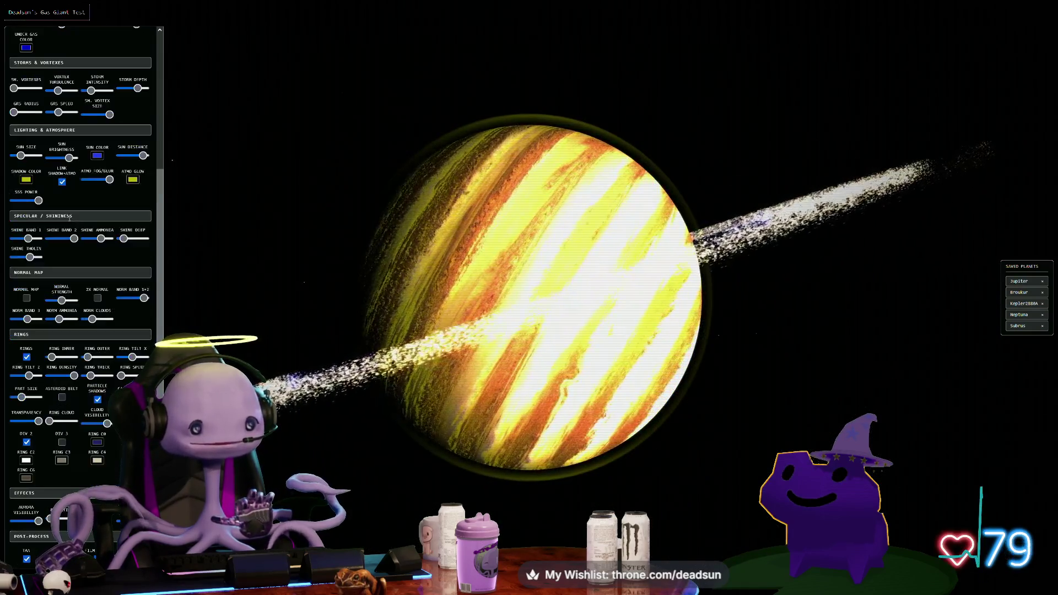
{"action": "left_click", "coordinate": [25, 180]}
{"action": "left_click", "coordinate": [128, 60]}
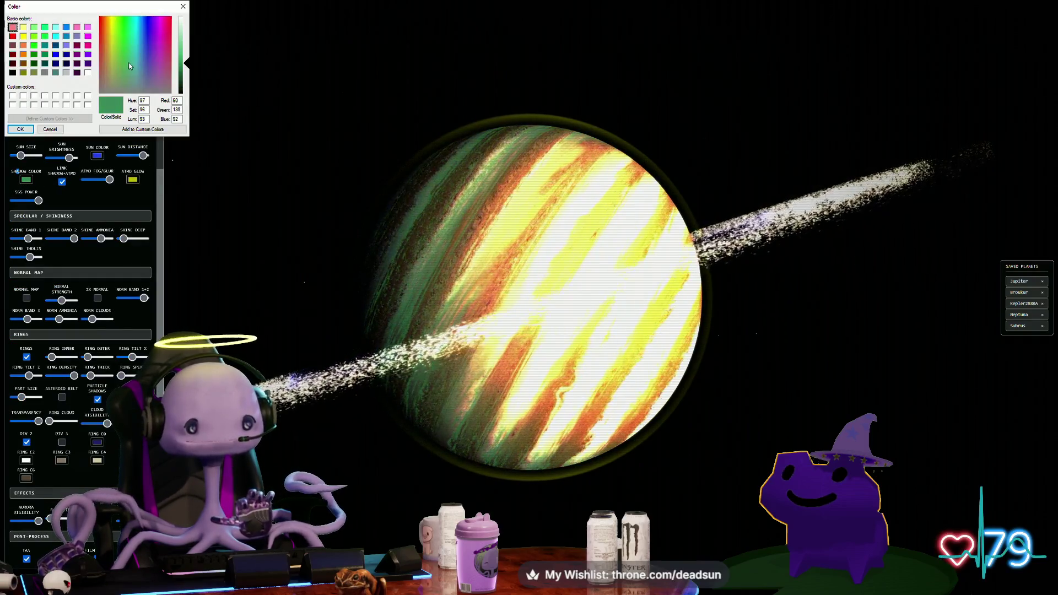
{"action": "left_click", "coordinate": [20, 129]}
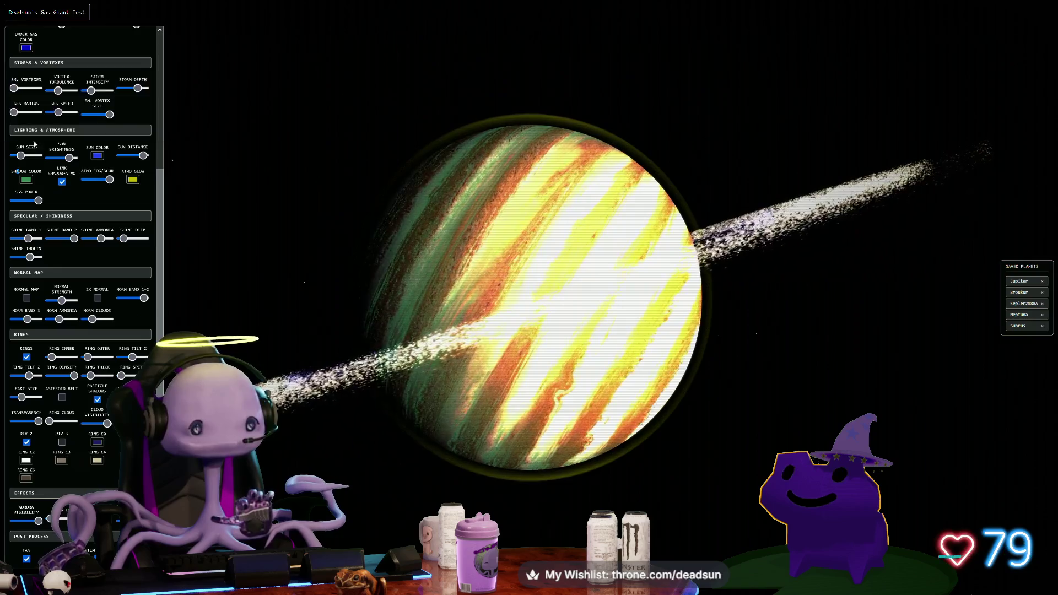
Set the Atmo Glow colour to a muted purple-grey and view the opened-up rings
{"action": "left_click", "coordinate": [133, 180]}
{"action": "left_click", "coordinate": [152, 78]}
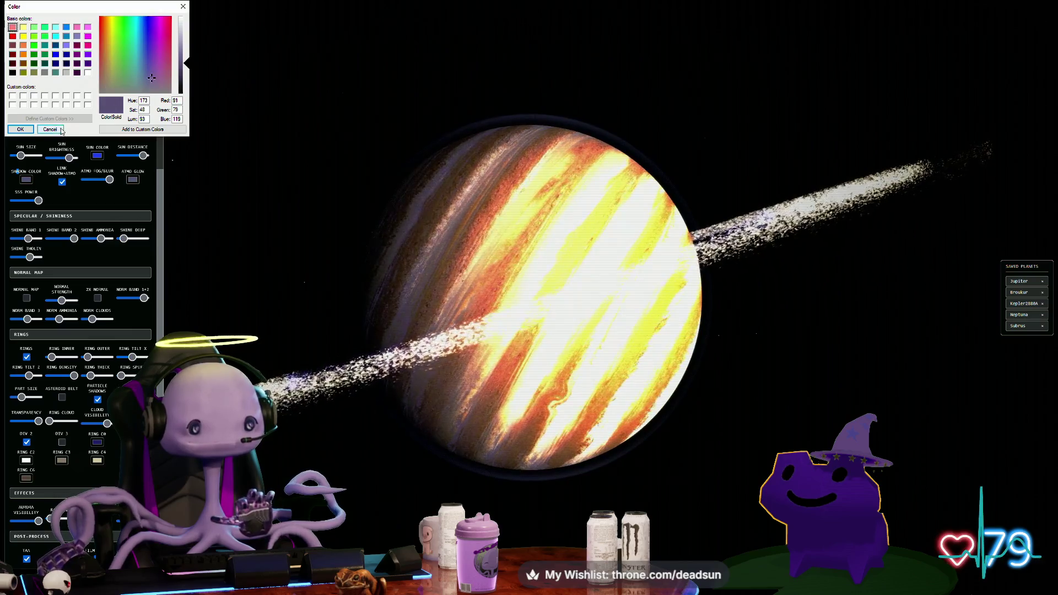
{"action": "left_click", "coordinate": [26, 131]}
{"action": "left_click_drag", "start_coordinate": [443, 312], "coordinate": [400, 369]}
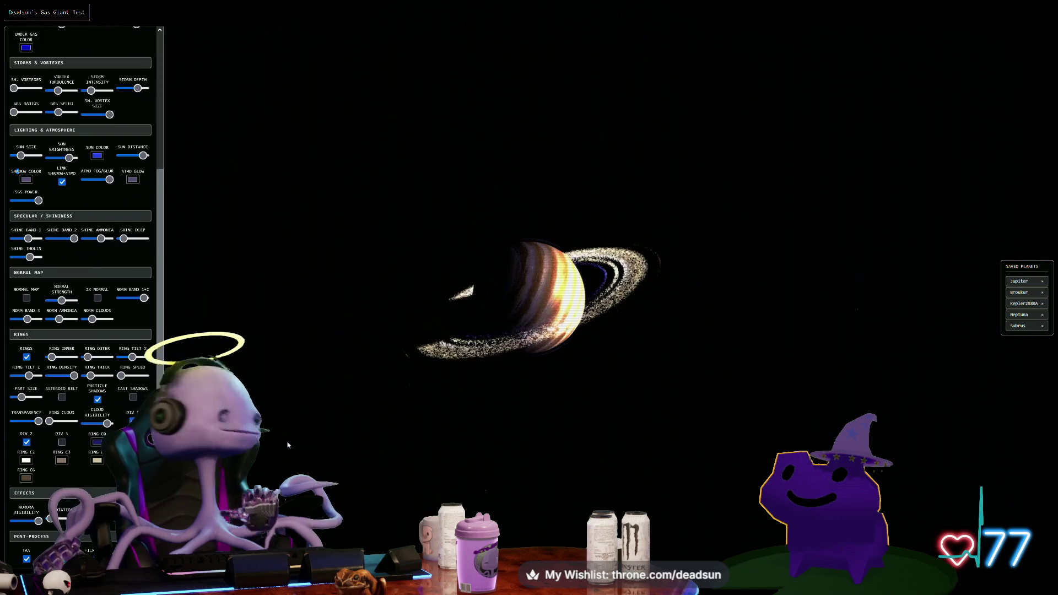
Zoom in to inspect the dark asteroid rocks along the ring, then pull back to view the planet from afar
{"action": "scroll", "coordinate": [63, 479], "scroll_direction": "down", "scroll_amount": 1}
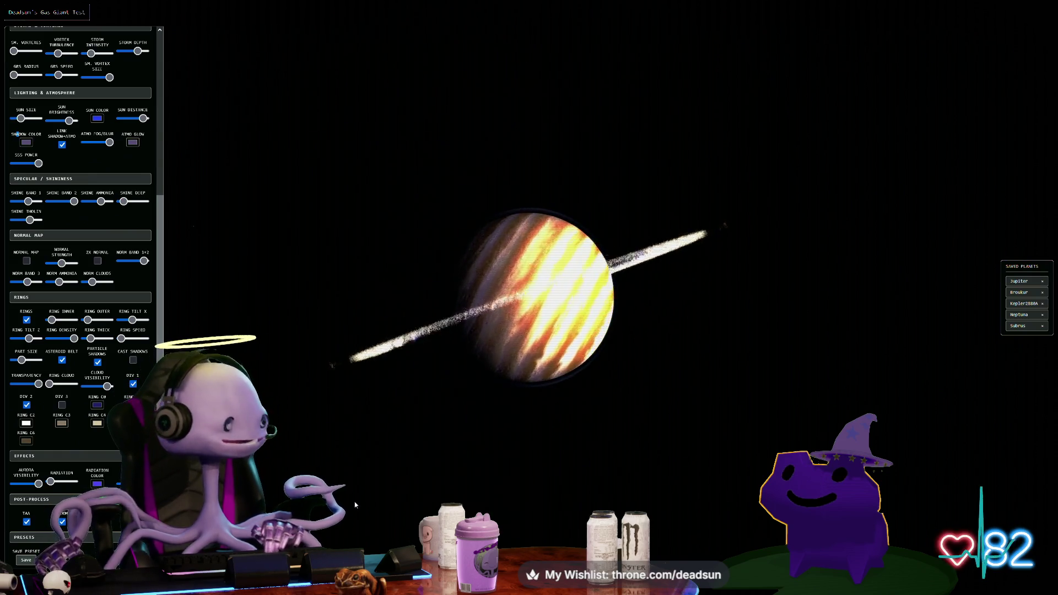
{"action": "scroll", "coordinate": [359, 517], "scroll_direction": "up", "scroll_amount": 10}
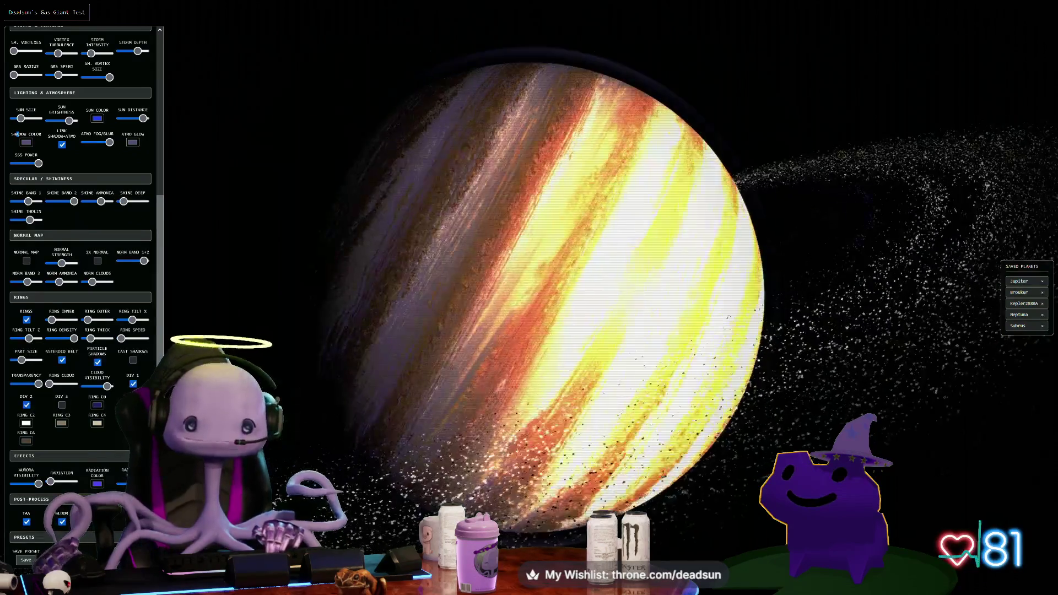
{"action": "scroll", "coordinate": [529, 298], "scroll_direction": "up", "scroll_amount": 3}
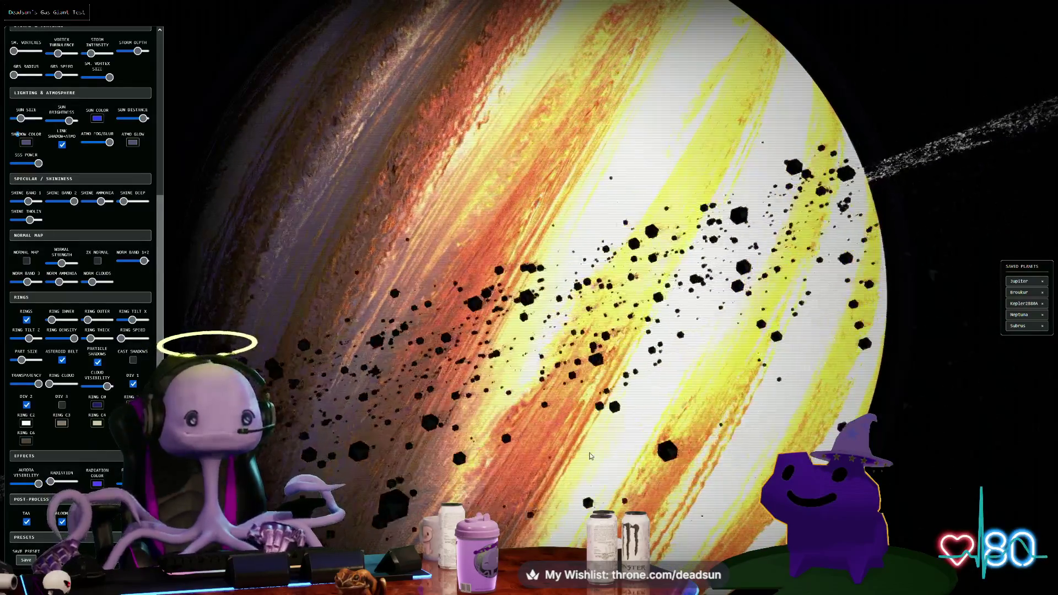
{"action": "scroll", "coordinate": [551, 453], "scroll_direction": "down", "scroll_amount": 5}
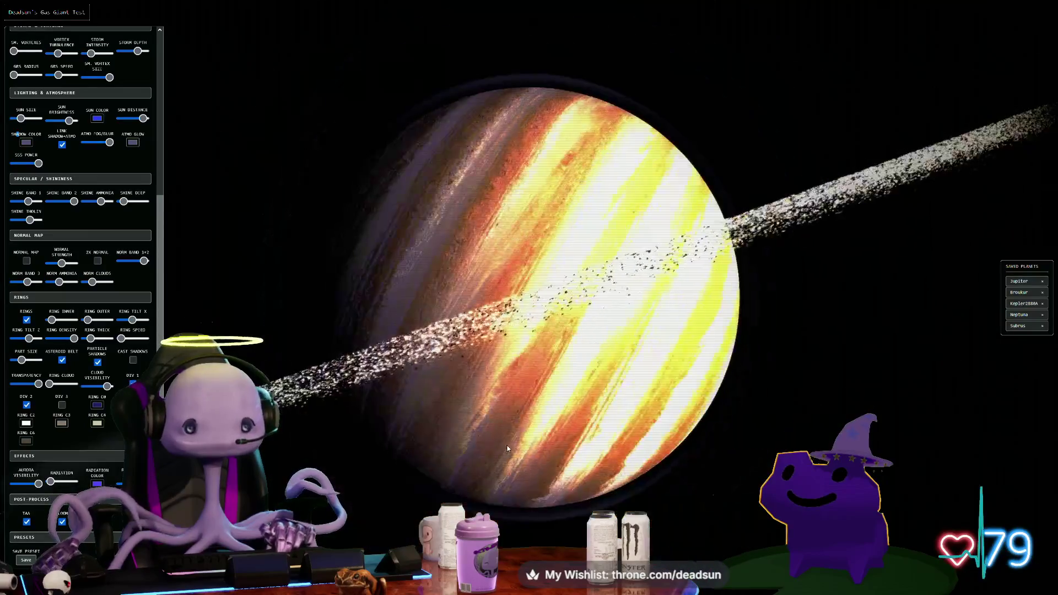
{"action": "left_click_drag", "start_coordinate": [508, 450], "coordinate": [560, 513]}
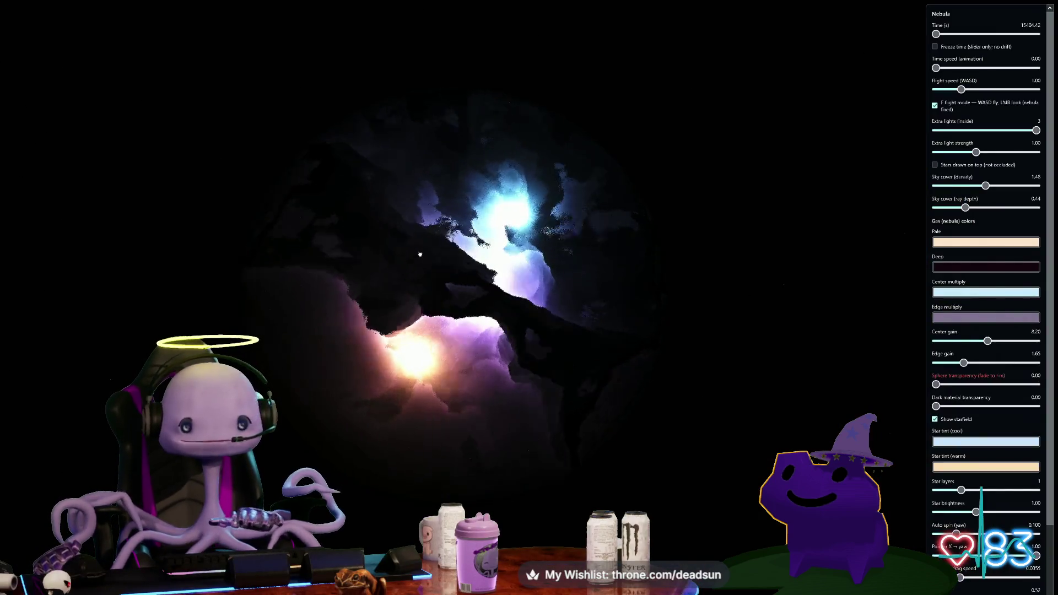
Lower Extra lights to 2, then fly through the white-violet nebula core out into dark space
{"action": "left_click_drag", "start_coordinate": [419, 250], "coordinate": [597, 265]}
{"action": "left_click_drag", "start_coordinate": [995, 134], "coordinate": [964, 135]}
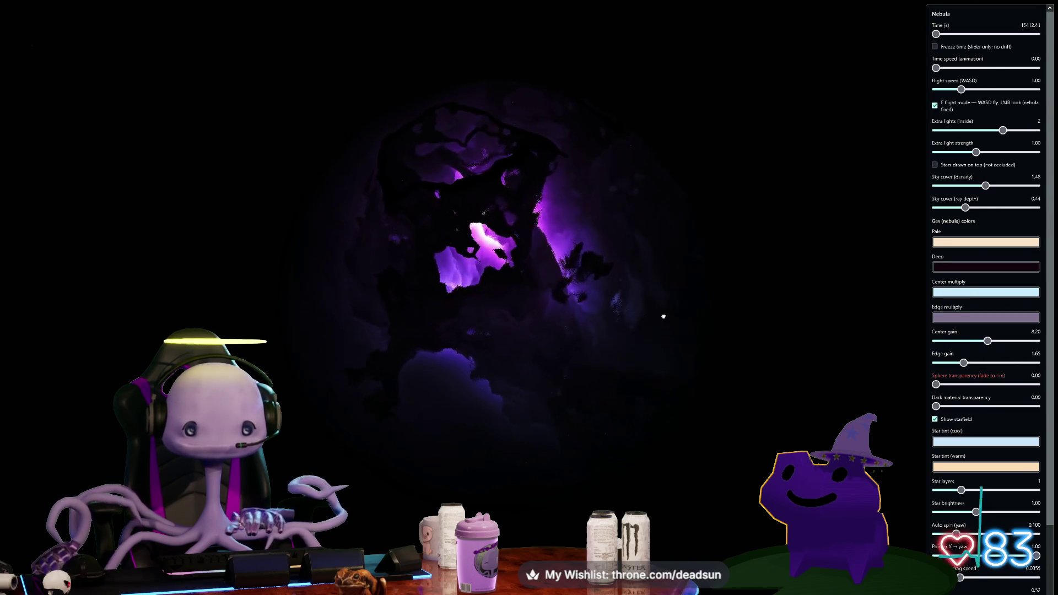
{"action": "key", "text": "w"}
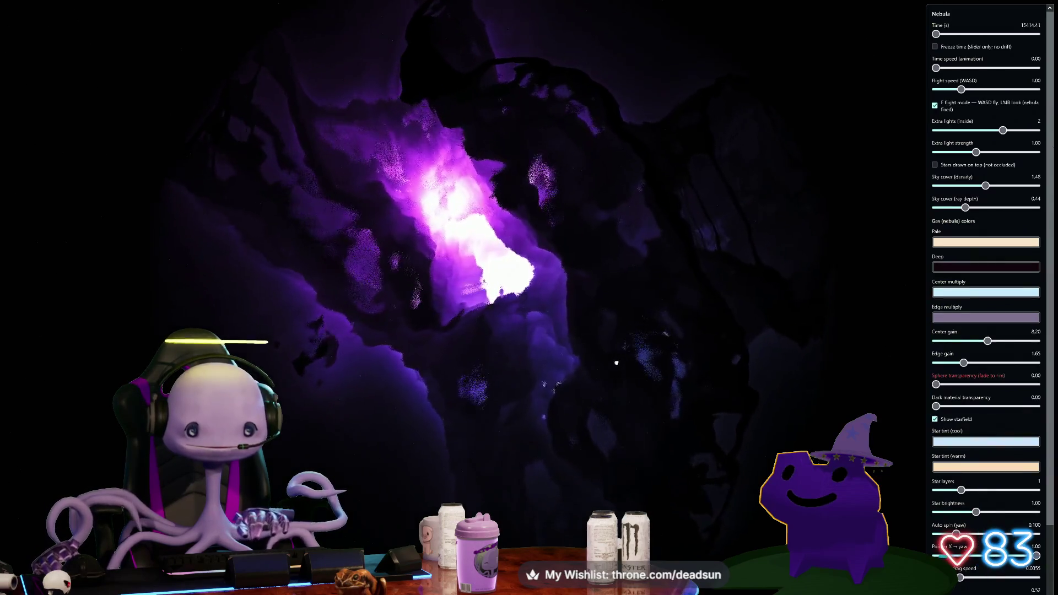
{"action": "key", "text": "w"}
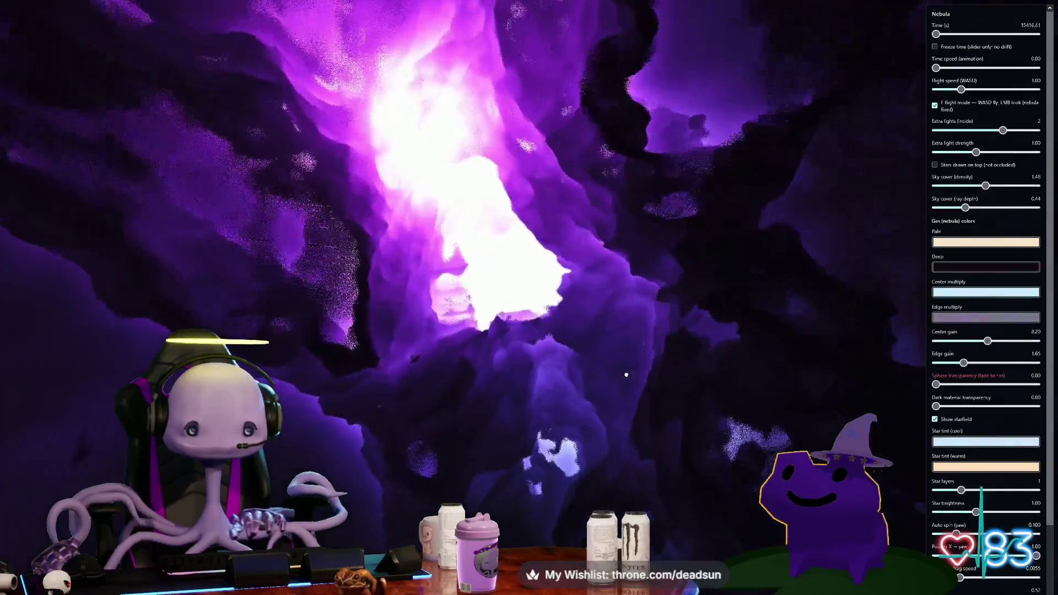
{"action": "key", "text": "w"}
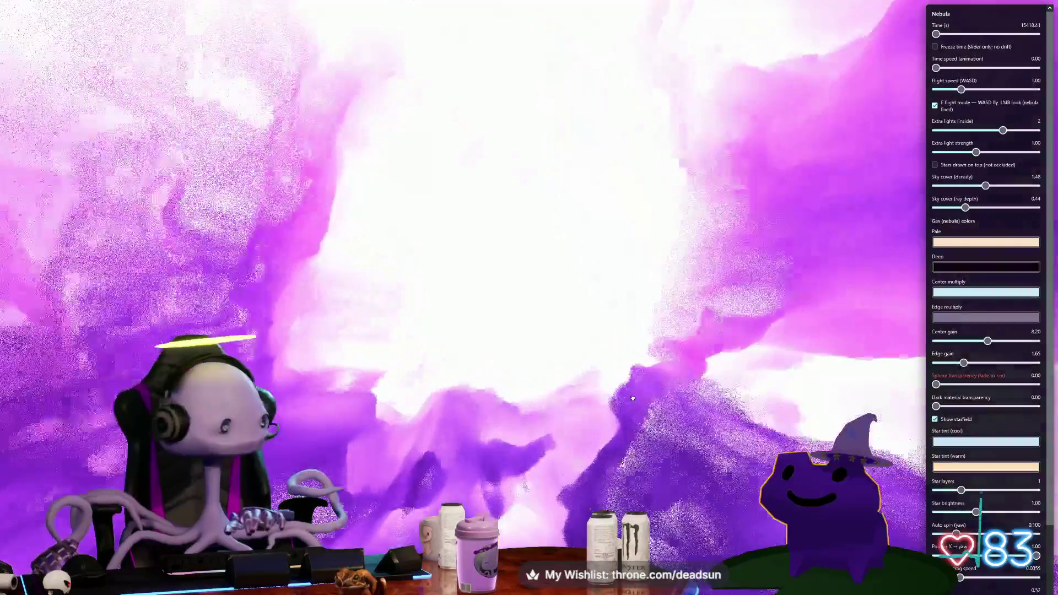
{"action": "key", "text": "w"}
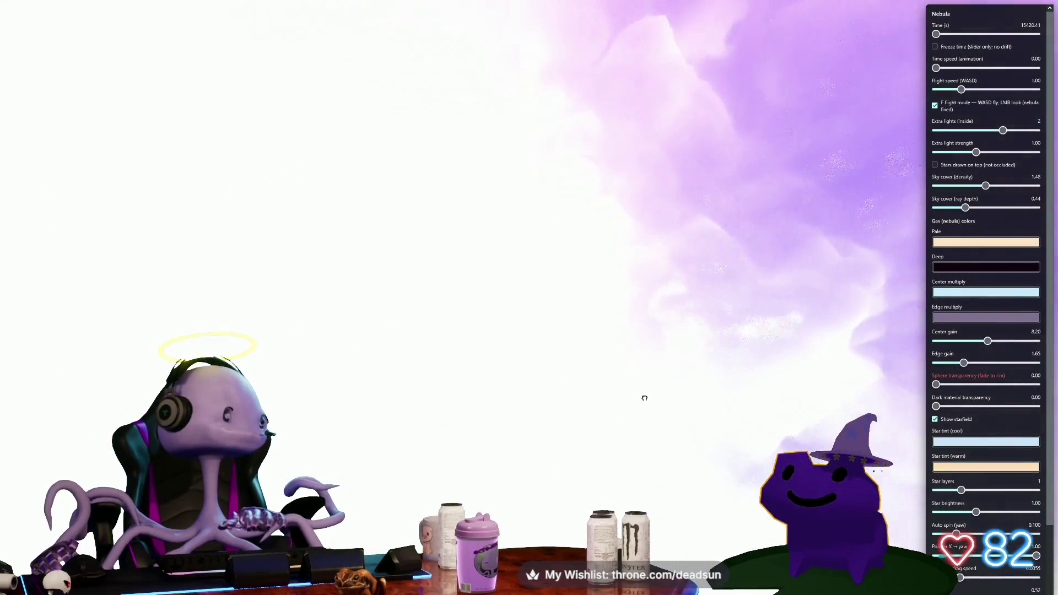
{"action": "key", "text": "w"}
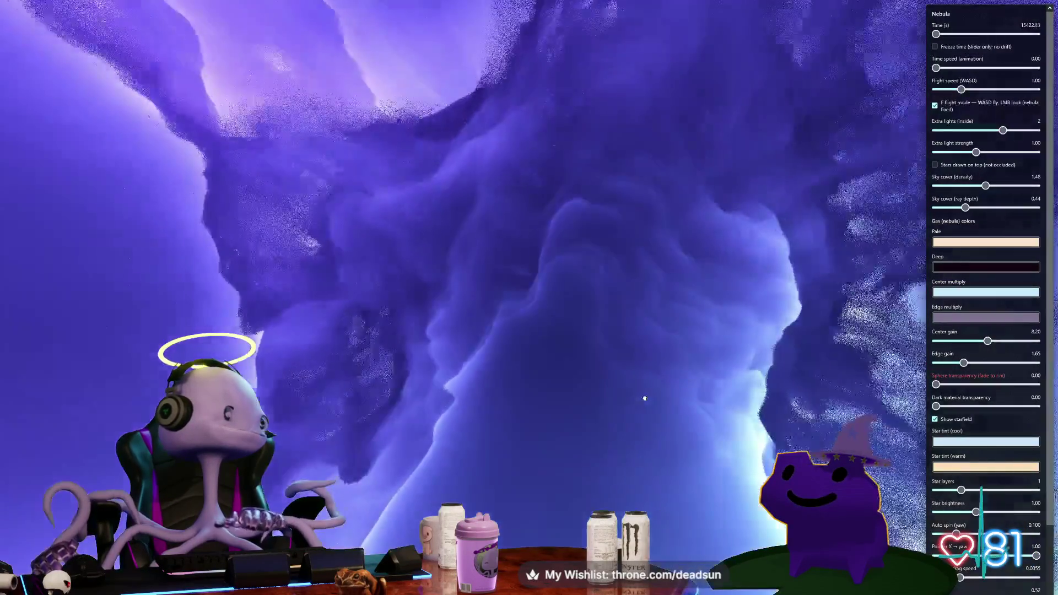
{"action": "key", "text": "w"}
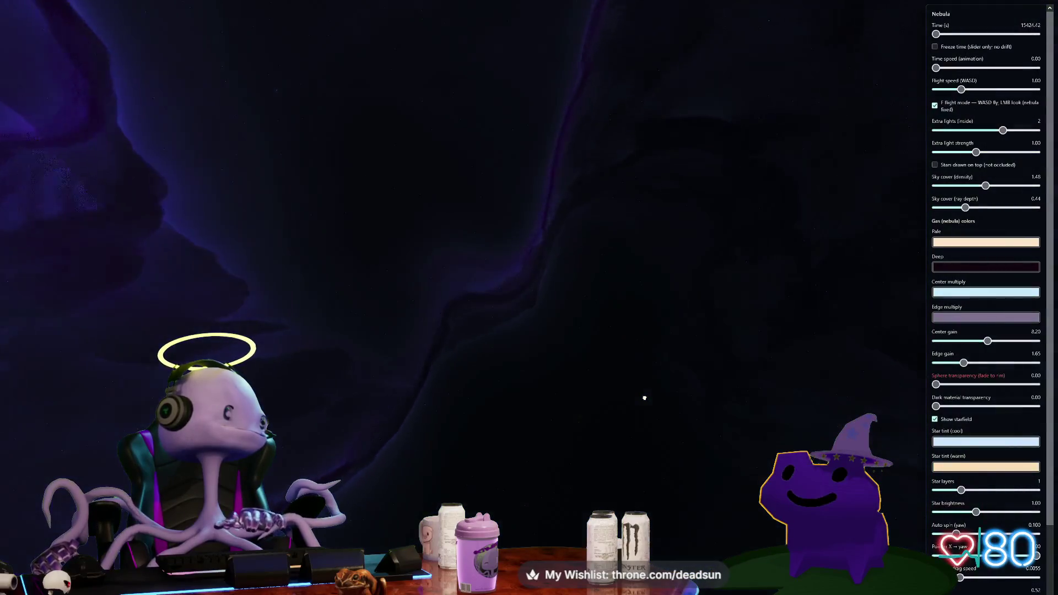
{"action": "key", "text": "w"}
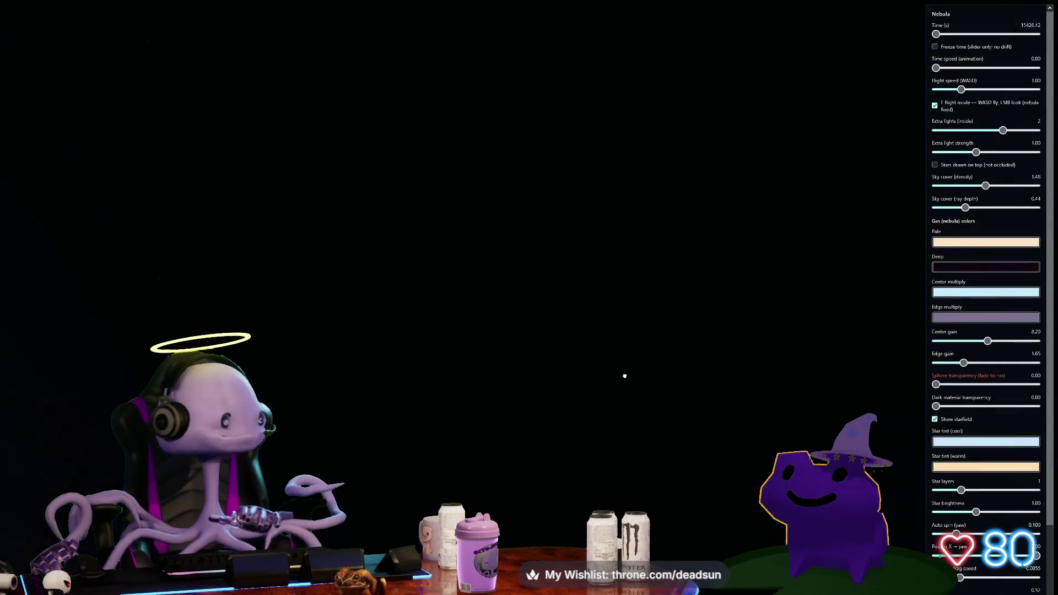